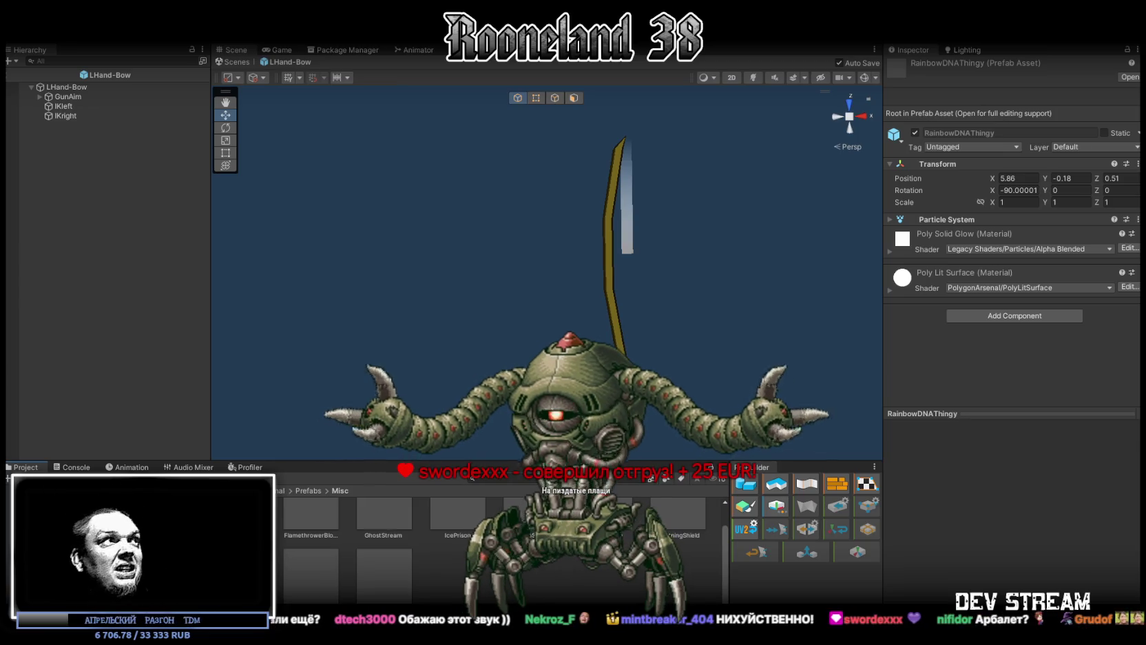
Exit Prefab mode back to the dungeon scene and open the GameDataBase folder in the Project panel.
{"action": "left_click", "coordinate": [232, 61]}
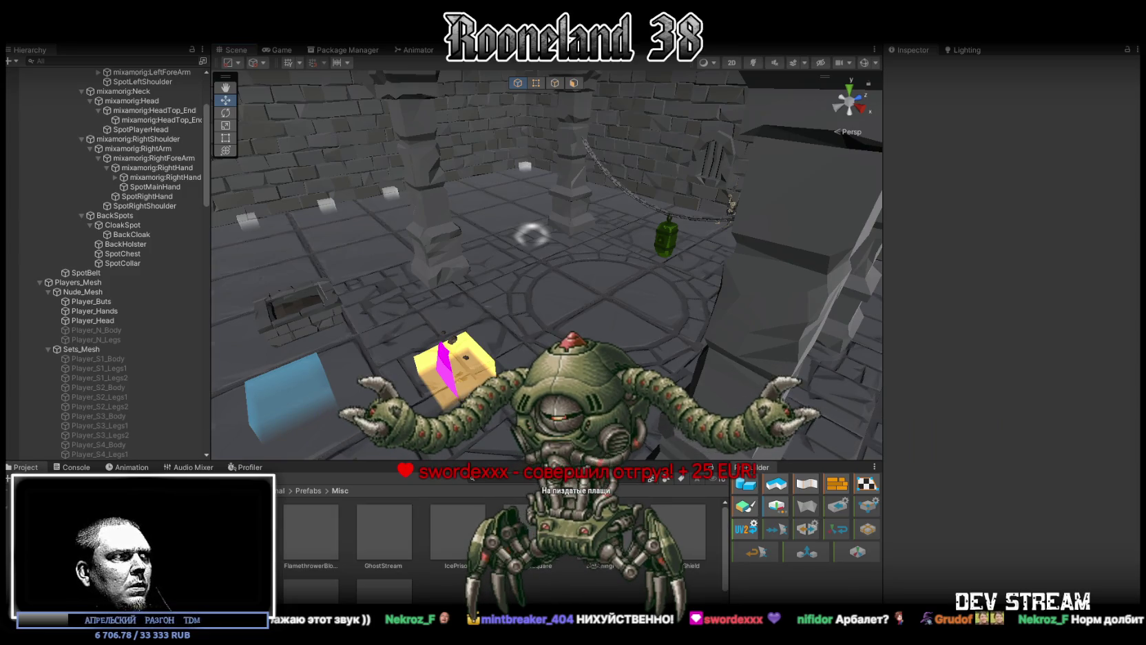
{"action": "left_click", "coordinate": [69, 523]}
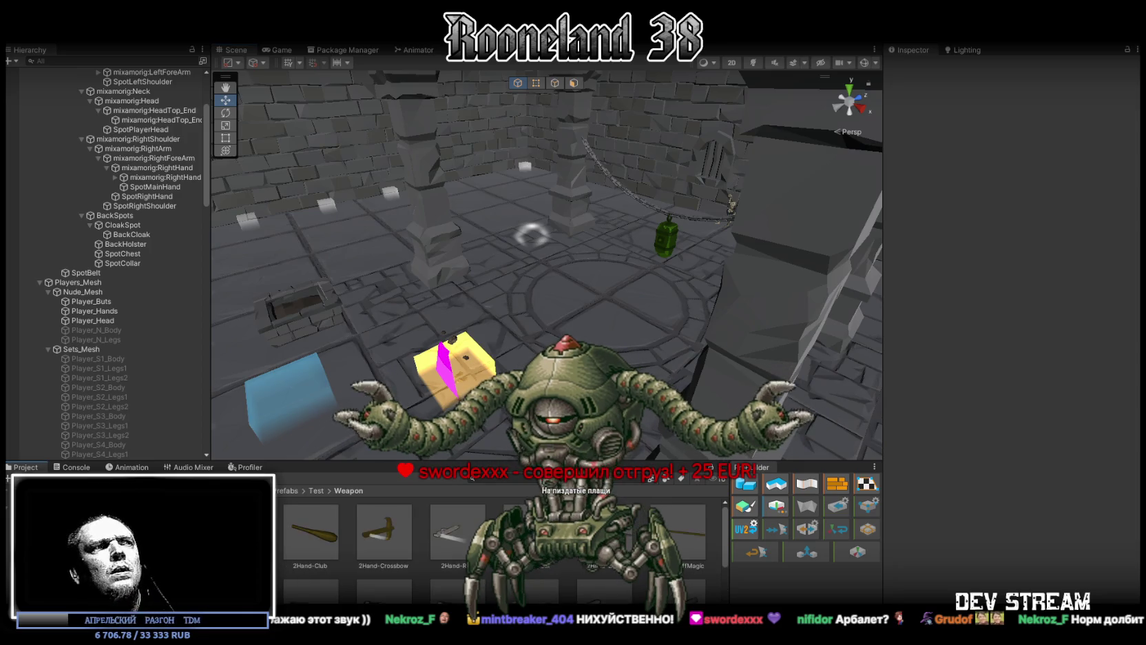
{"action": "scroll", "coordinate": [496, 544], "scroll_direction": "down", "scroll_amount": 1}
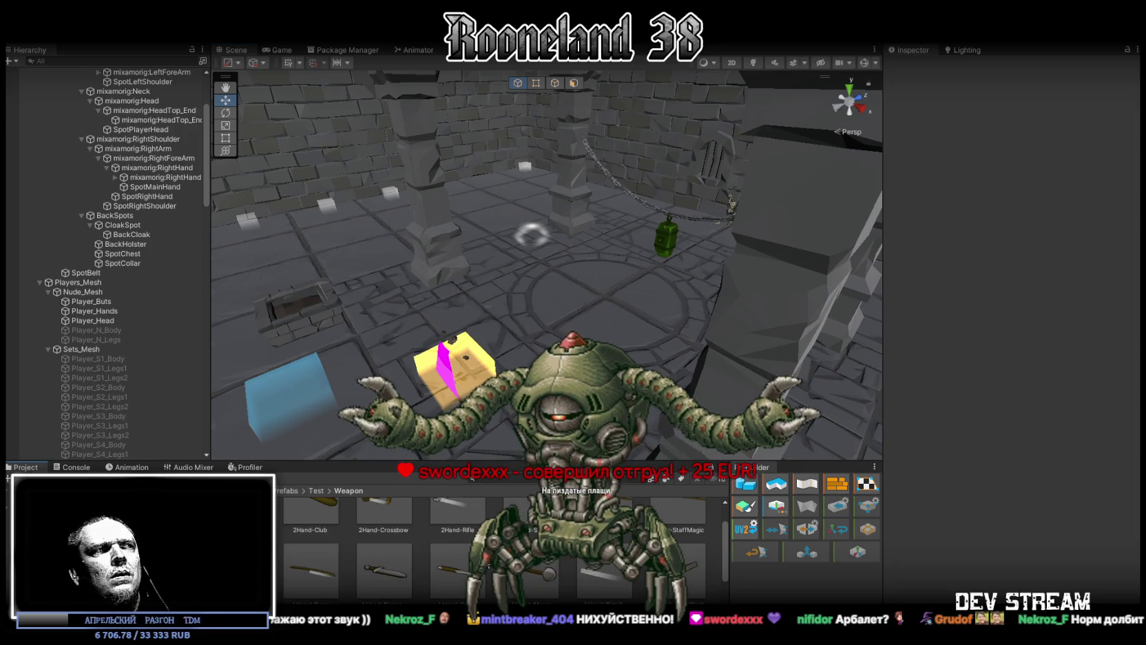
{"action": "left_click", "coordinate": [62, 513]}
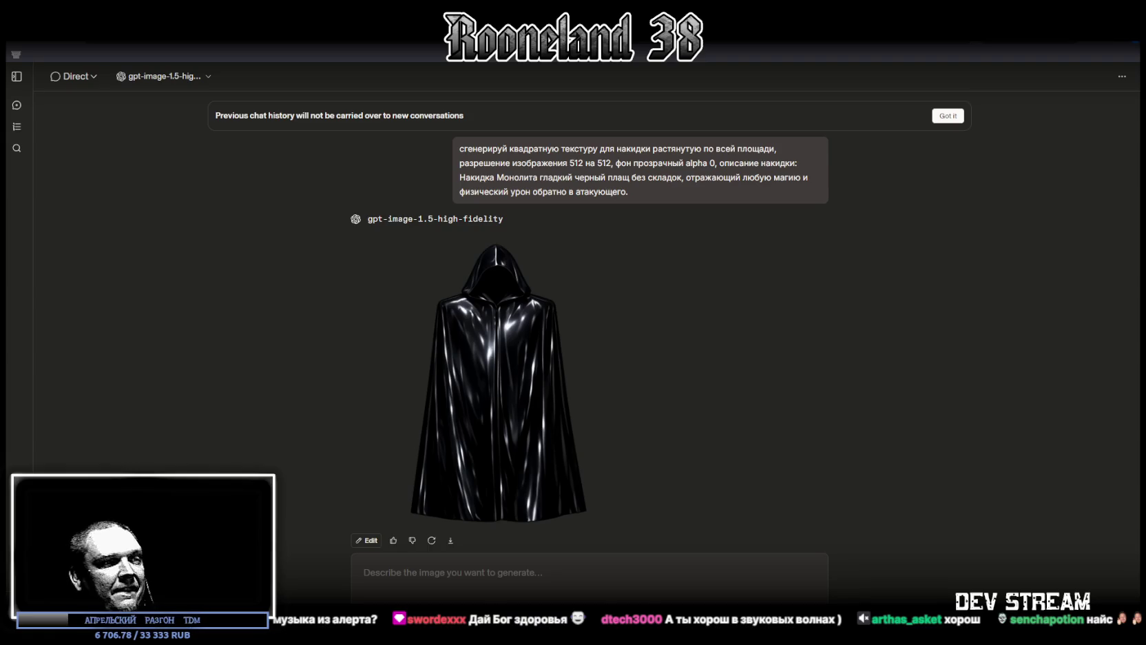
Save the generated glossy black hooded Monolith cloak image to disk.
{"action": "mouse_move", "coordinate": [451, 540]}
{"action": "left_mouse_down"}
{"action": "mouse_move", "coordinate": [452, 528]}
{"action": "mouse_move", "coordinate": [919, 483]}
{"action": "mouse_move", "coordinate": [1107, 84]}
{"action": "left_mouse_up"}
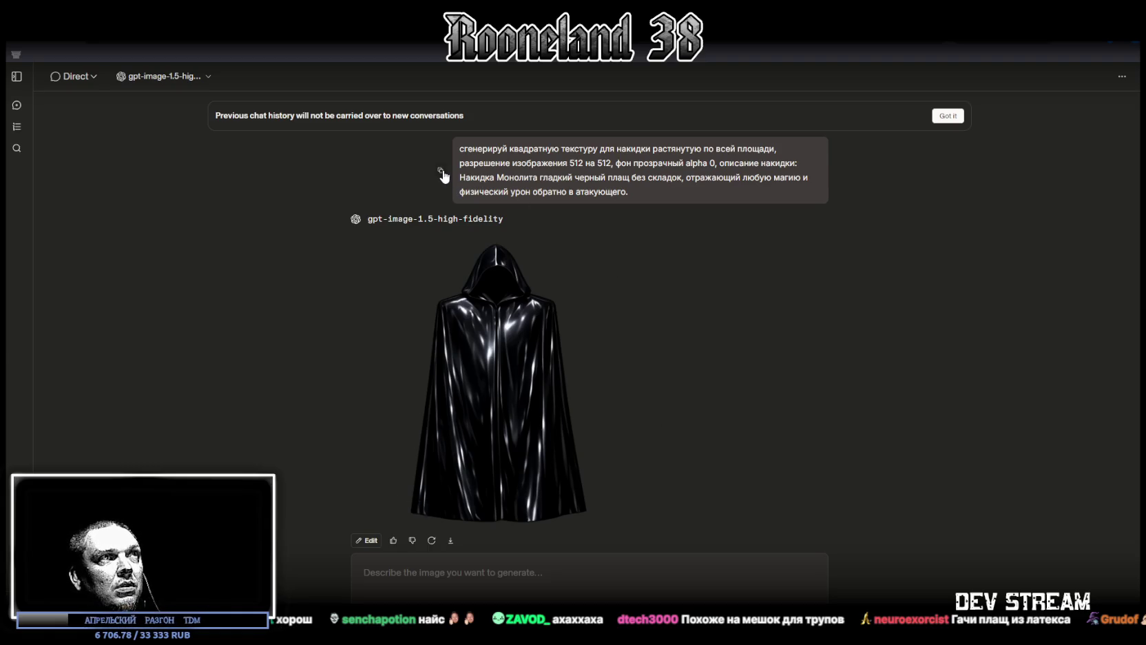
Send the 512×512 transparent cloak prompt with its description swapped to Плащ Последней Обороны.
{"action": "left_click", "coordinate": [452, 579]}
{"action": "type", "text": "сгенерируй квадратную текстуру для накидки растянутую по всей площади, разрешение изображения 512 на 512, фон прозрачный alpha 0, описание накидки: Накидка Монолита   гладкий черный плащ без складок, отражающий любую магию и физический урон обратно в атакующего."}
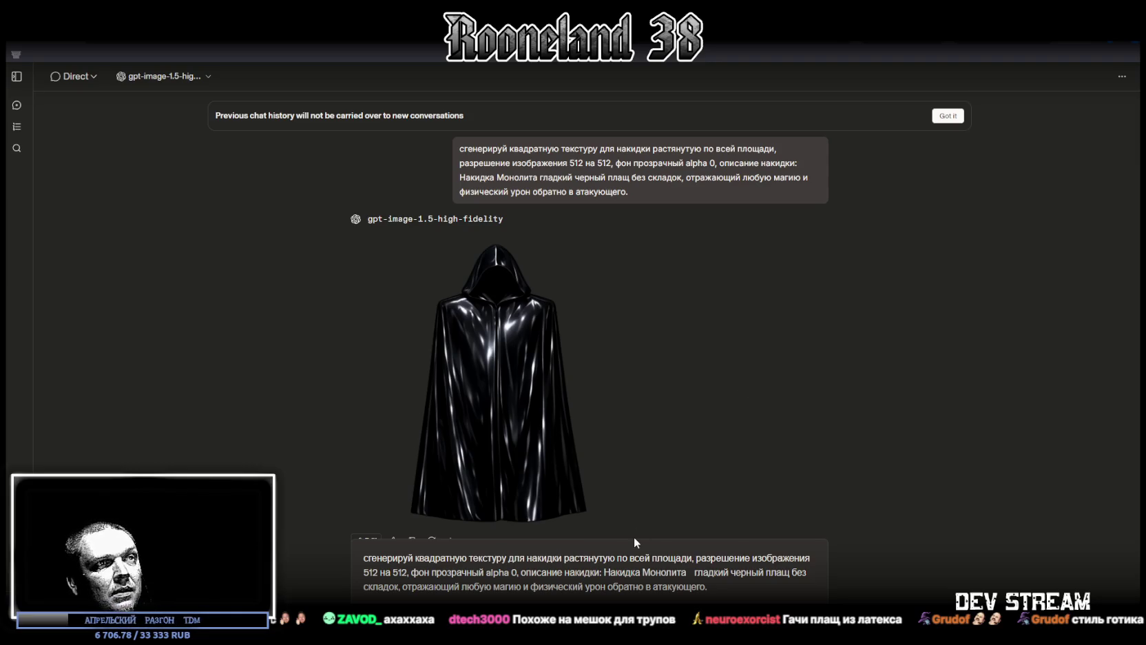
{"action": "left_click_drag", "start_coordinate": [603, 572], "coordinate": [743, 584]}
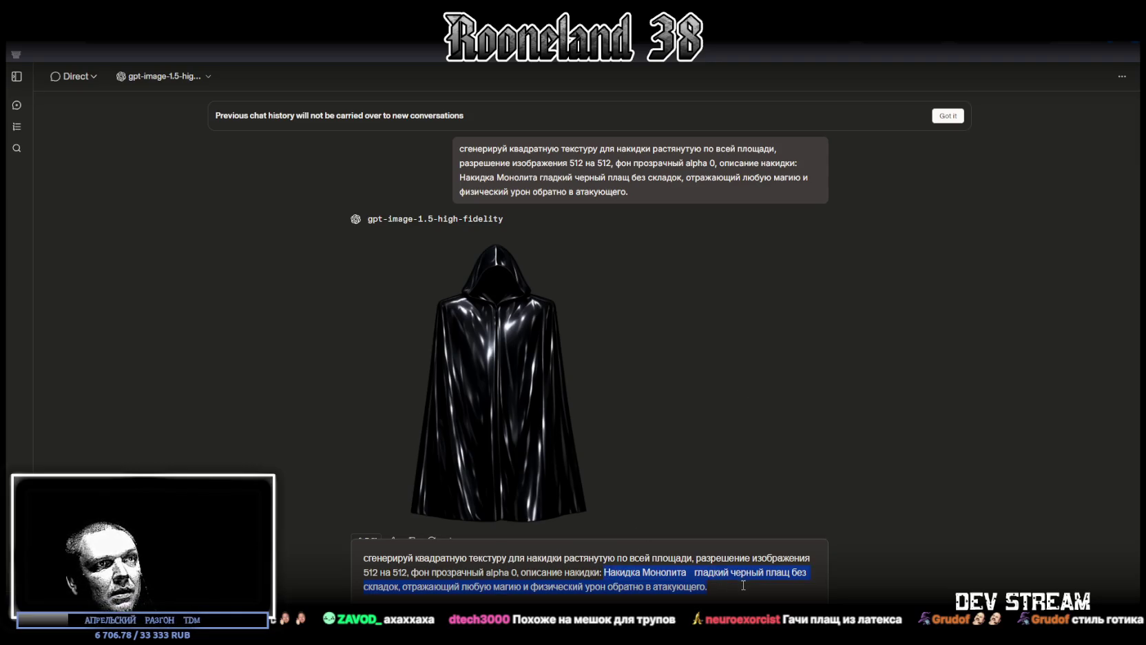
{"action": "type", "text": "Плащ Последней Обороны   изношенная накидка, которая становится практически неразрушимой, когда здоровье владельца падает до критического уровня."}
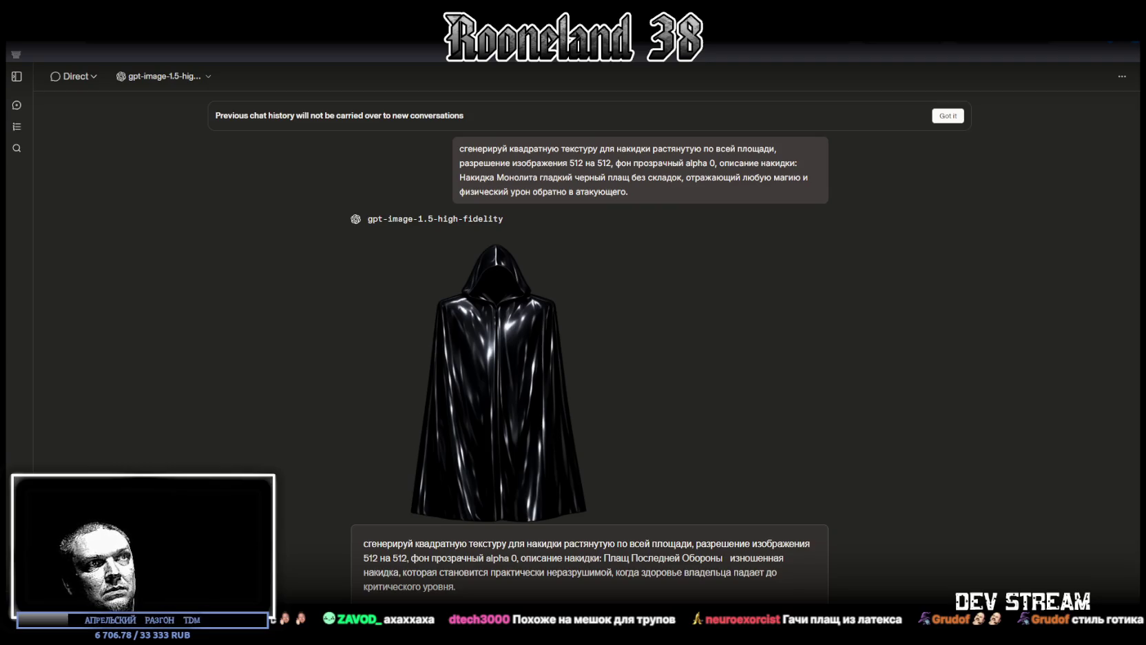
{"action": "key", "text": "Return"}
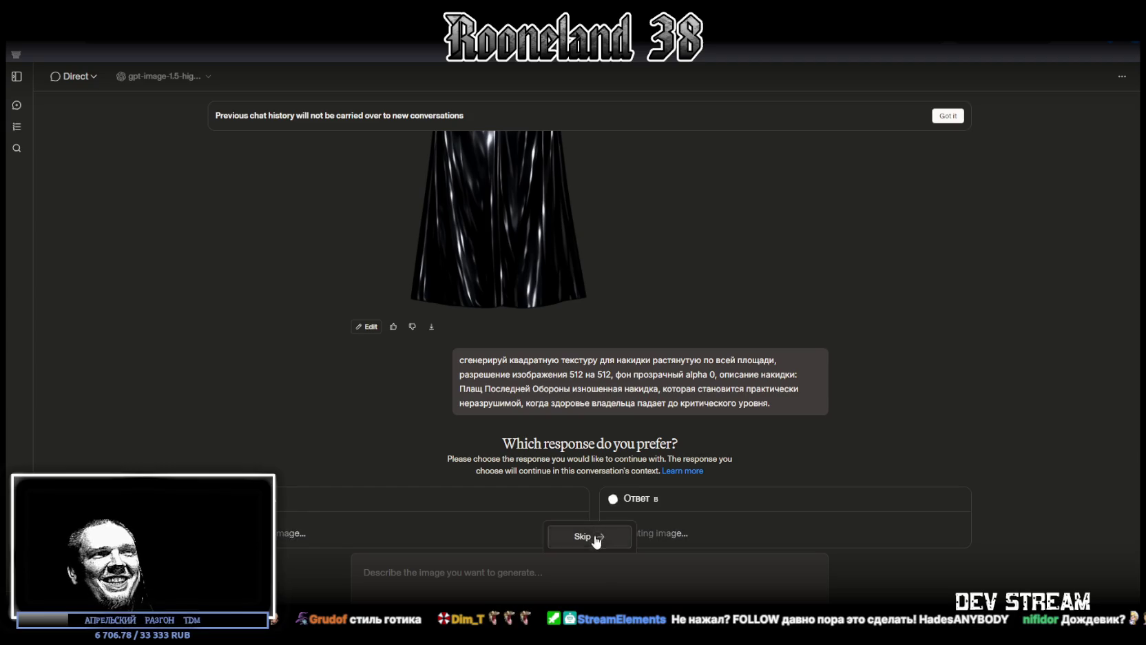
Skip the response comparison, review the tattered grey Last Defense cloak, and reload its prompt.
{"action": "left_click", "coordinate": [596, 539]}
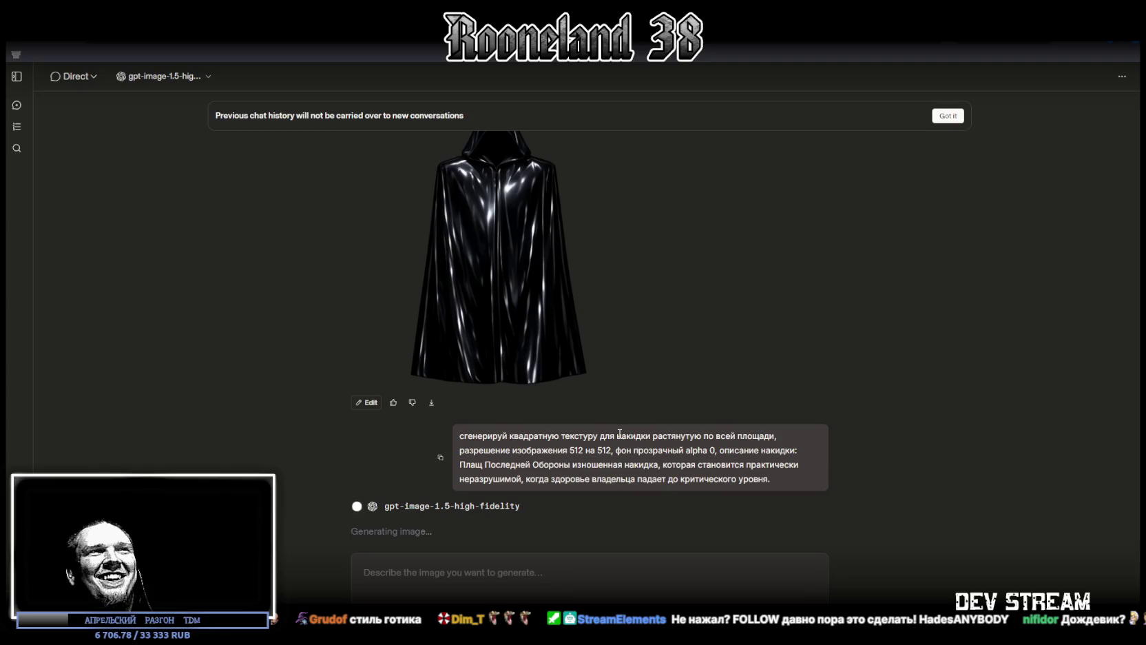
{"action": "scroll", "coordinate": [620, 435], "scroll_direction": "up", "scroll_amount": 1}
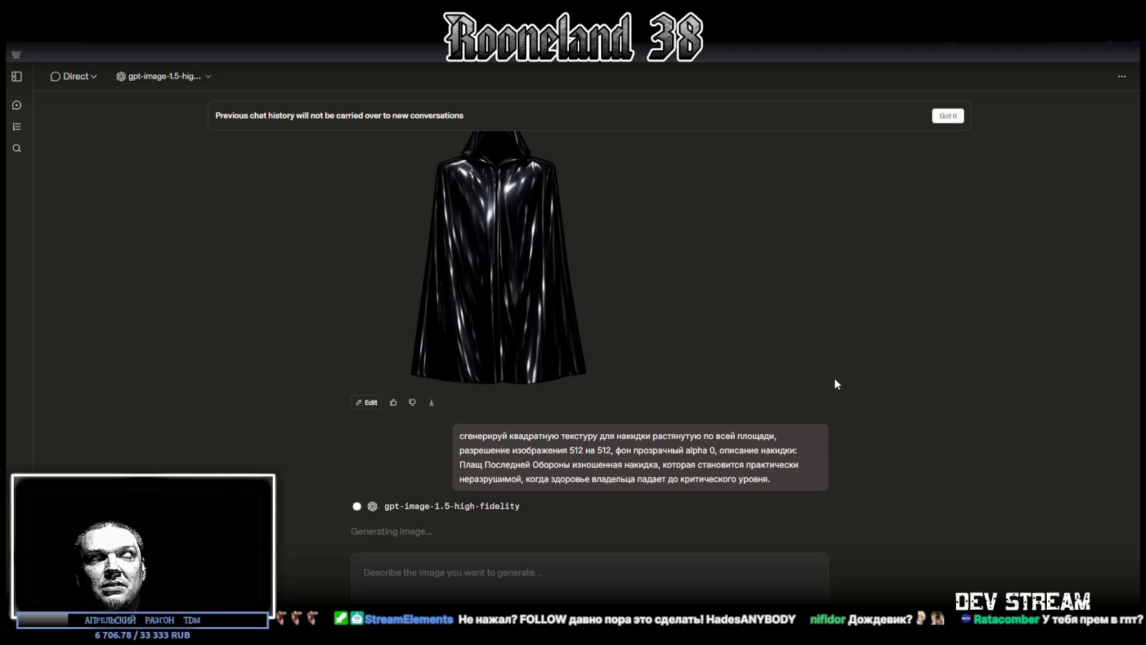
{"action": "scroll", "coordinate": [701, 423], "scroll_direction": "up", "scroll_amount": 8}
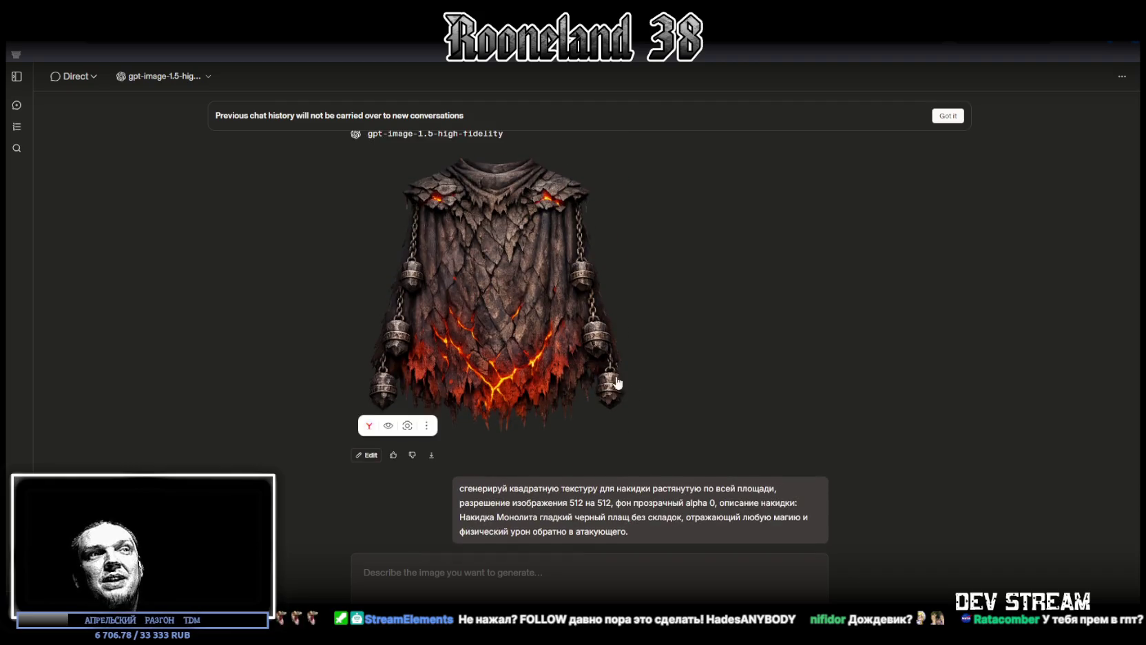
{"action": "scroll", "coordinate": [618, 383], "scroll_direction": "down", "scroll_amount": 2}
{"action": "scroll", "coordinate": [587, 390], "scroll_direction": "up", "scroll_amount": 10}
{"action": "scroll", "coordinate": [591, 392], "scroll_direction": "down", "scroll_amount": 10}
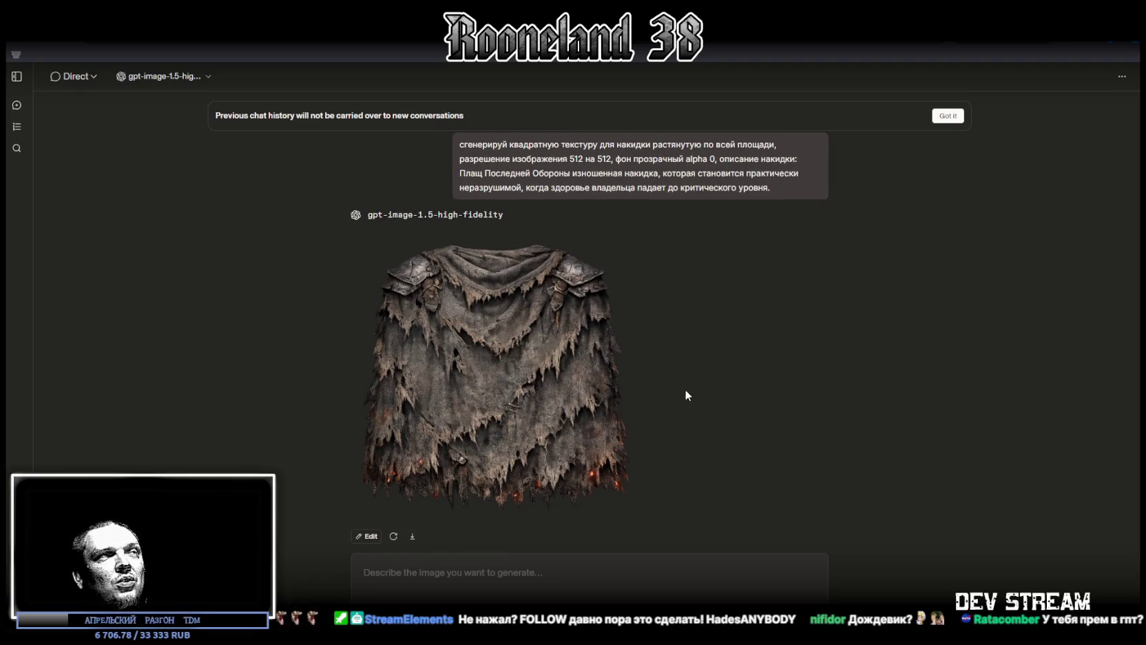
{"action": "scroll", "coordinate": [602, 292], "scroll_direction": "up", "scroll_amount": 1}
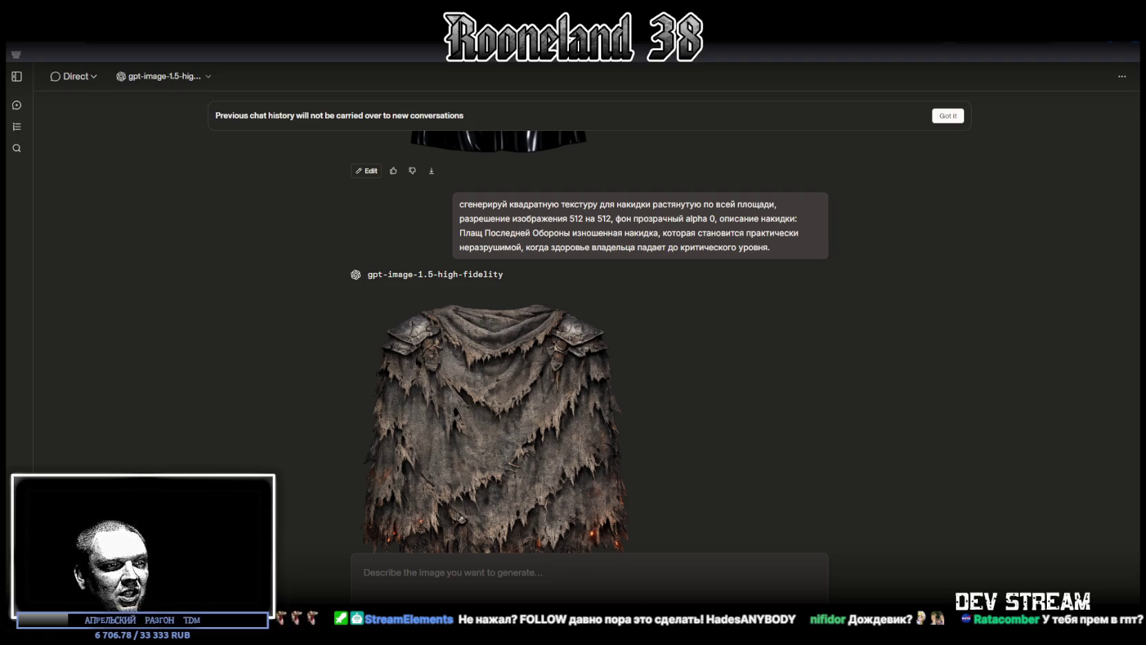
{"action": "left_click", "coordinate": [440, 226]}
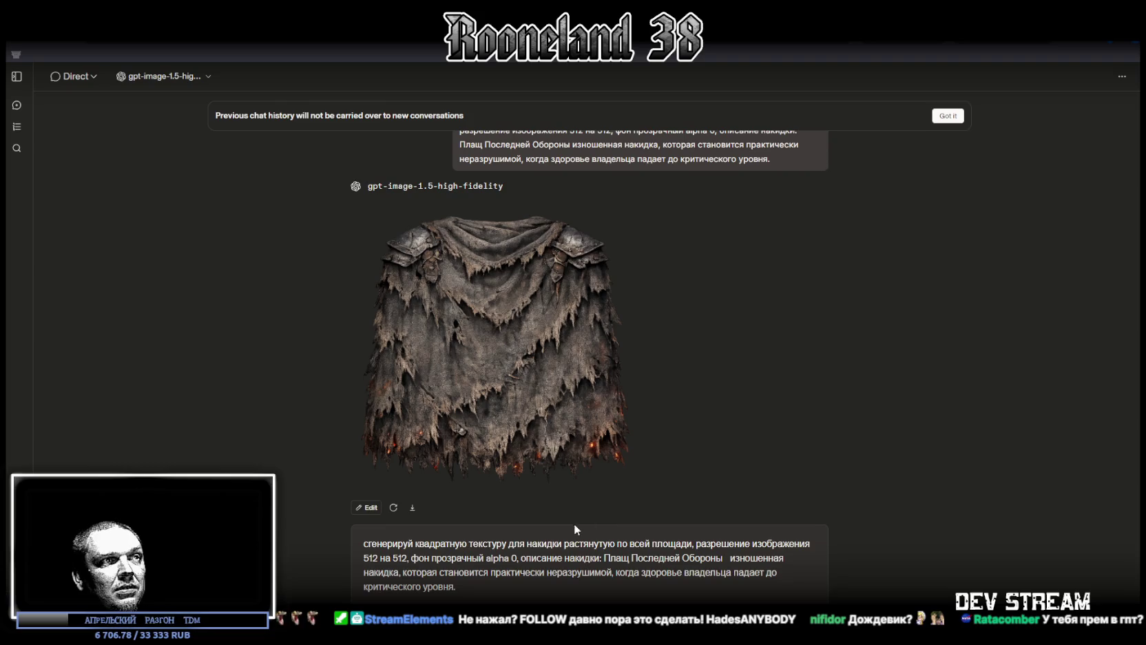
Replace the description with the silhouette-dissolving Плащ Теневого Шага and send the prompt.
{"action": "left_click_drag", "start_coordinate": [605, 558], "coordinate": [615, 589]}
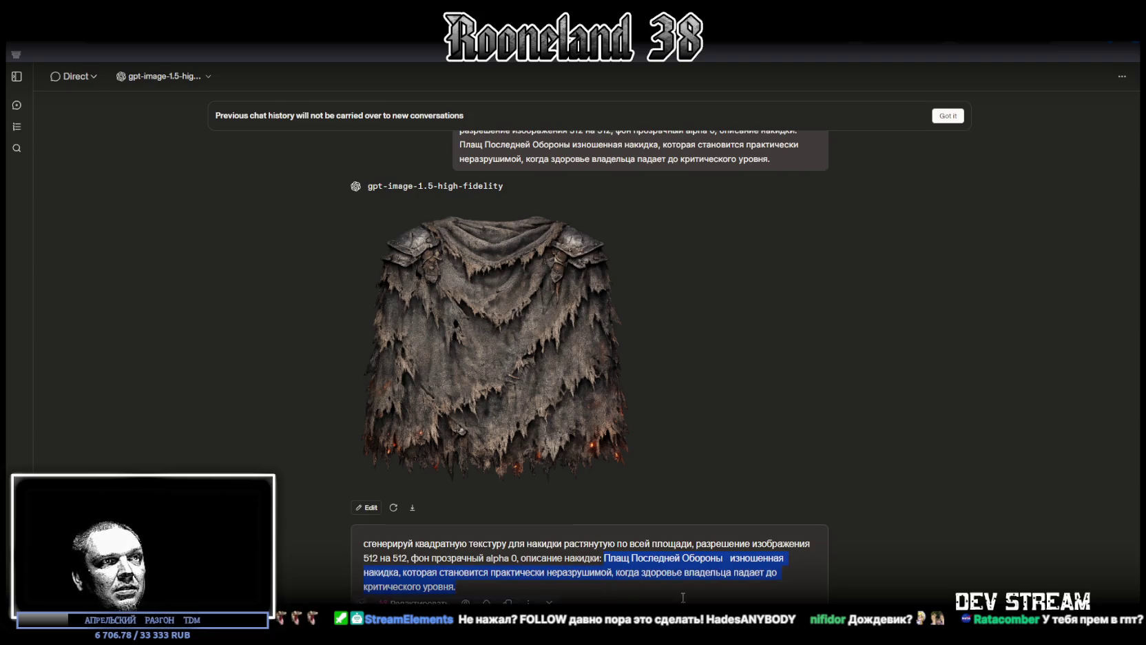
{"action": "key", "text": "ctrl+v"}
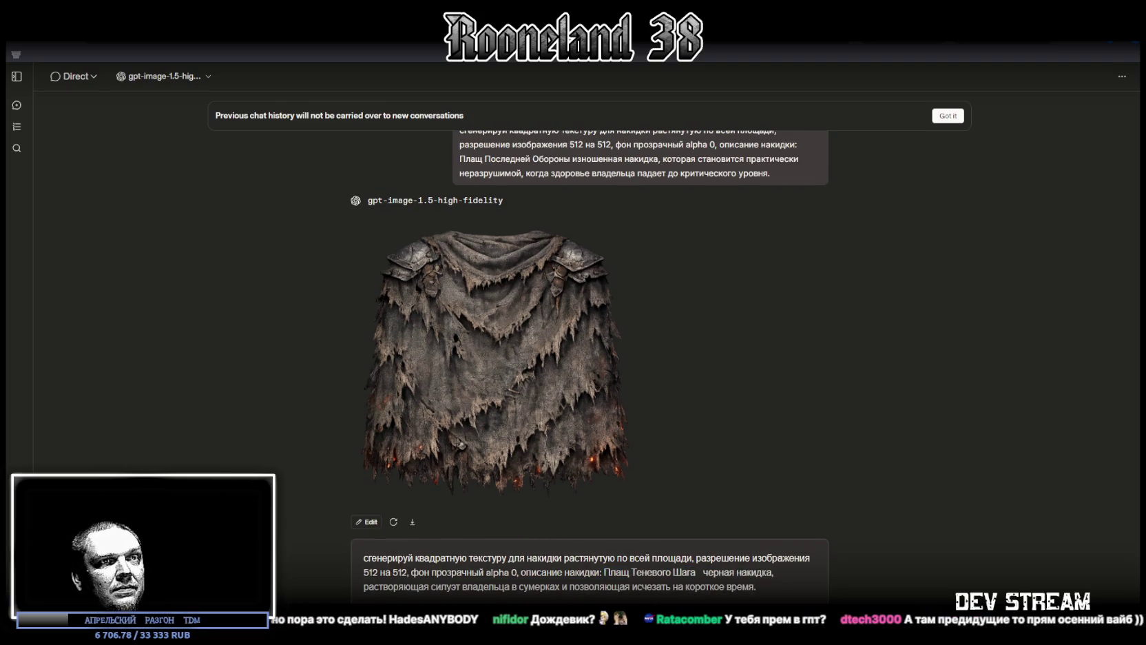
{"action": "key", "text": "Return"}
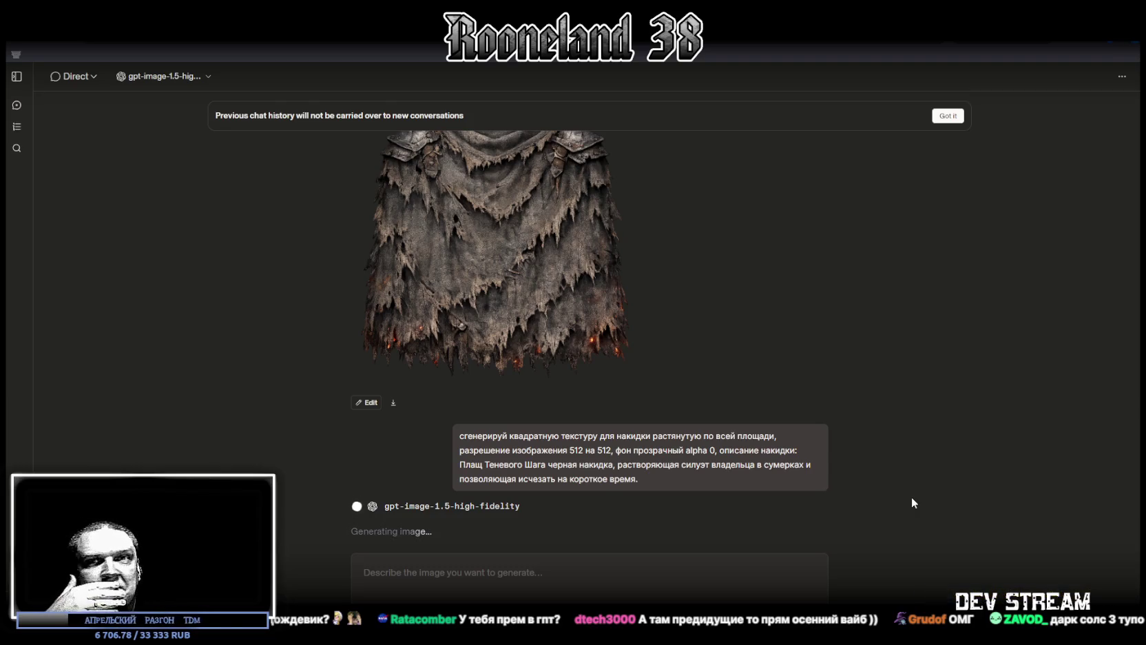
{"action": "scroll", "coordinate": [785, 405], "scroll_direction": "up", "scroll_amount": 1}
{"action": "scroll", "coordinate": [785, 400], "scroll_direction": "up", "scroll_amount": 3}
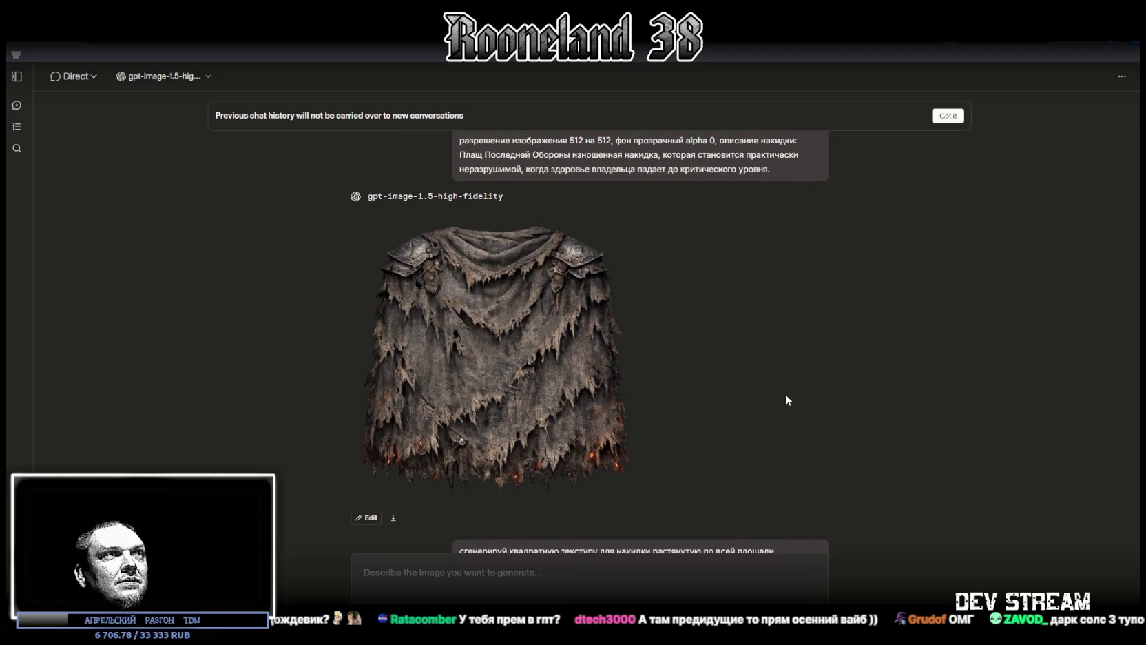
{"action": "scroll", "coordinate": [786, 396], "scroll_direction": "down", "scroll_amount": 3}
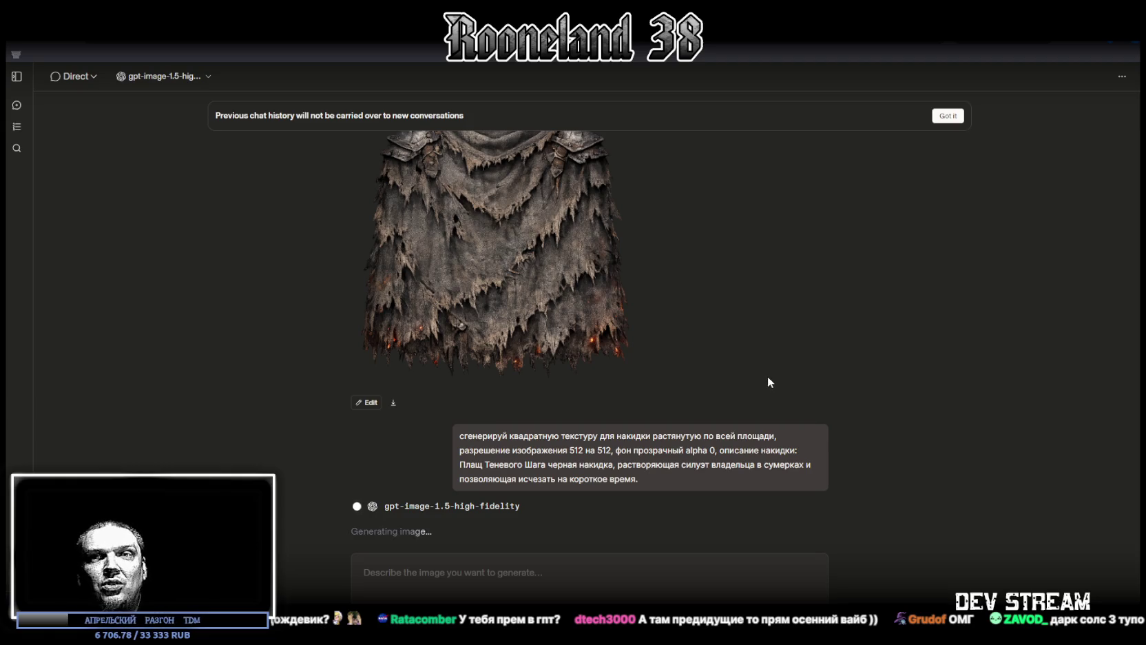
{"action": "scroll", "coordinate": [706, 366], "scroll_direction": "up", "scroll_amount": 20}
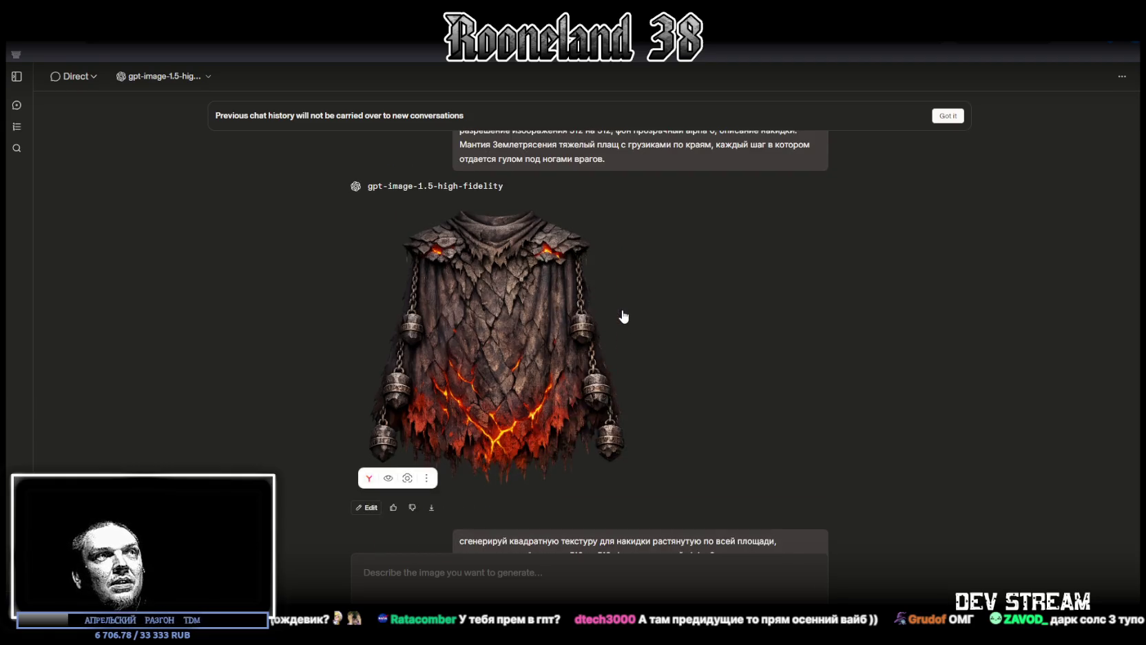
Scroll through the chat reviewing earlier cloaks down to the smoky black Shadow Step cloak.
{"action": "scroll", "coordinate": [538, 319], "scroll_direction": "up", "scroll_amount": 15}
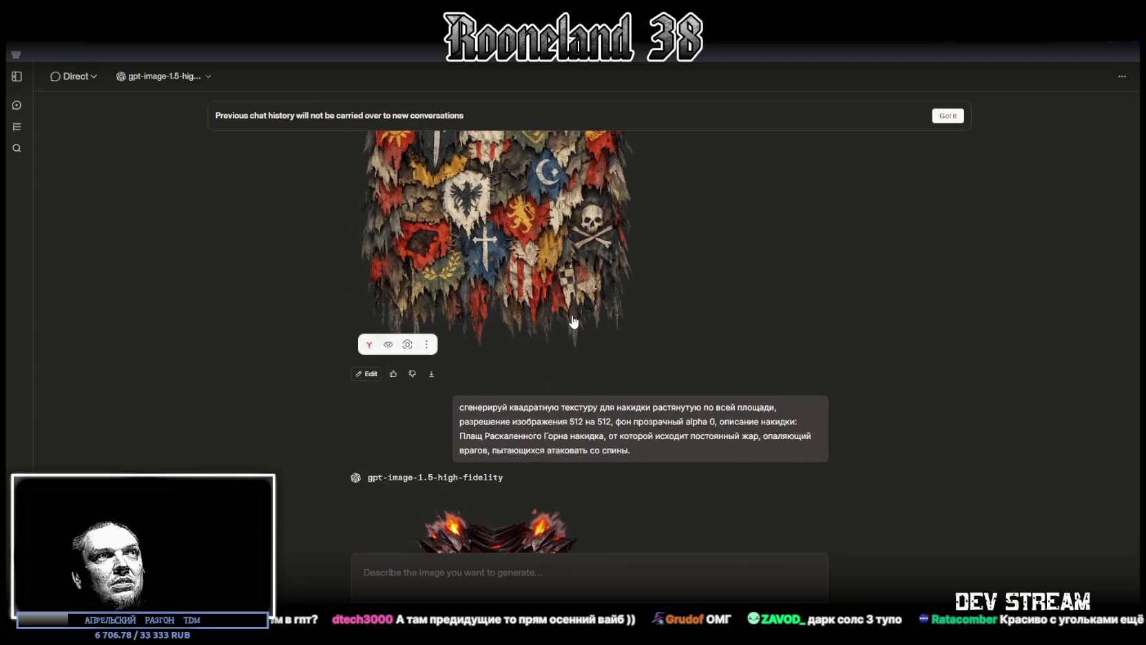
{"action": "scroll", "coordinate": [576, 320], "scroll_direction": "down", "scroll_amount": 12}
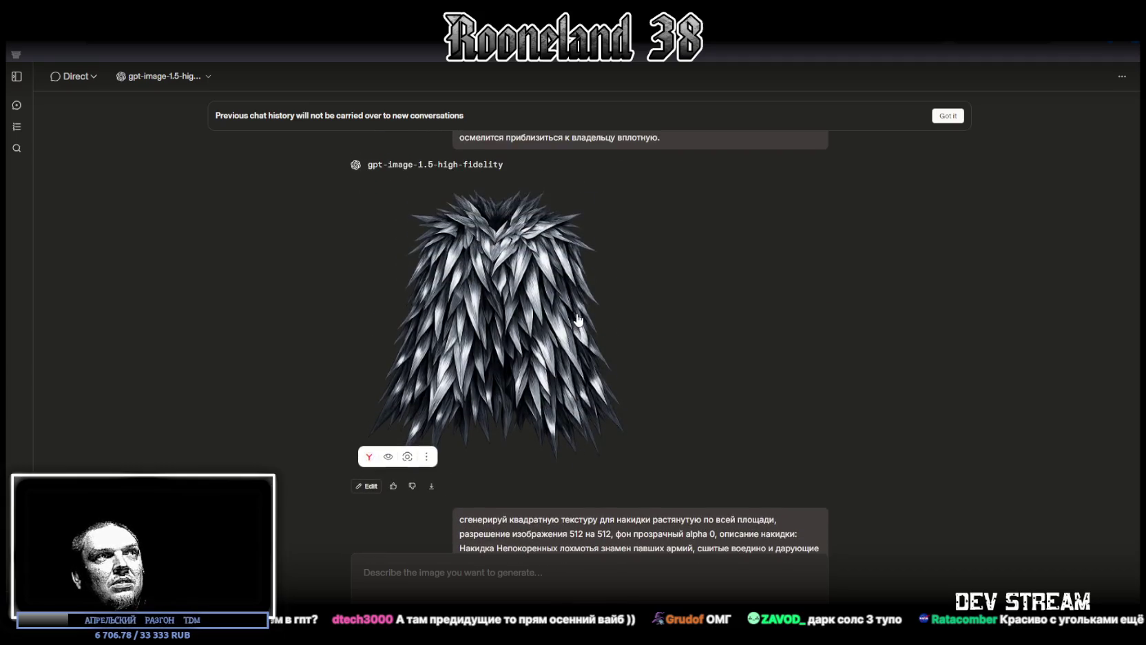
{"action": "scroll", "coordinate": [577, 317], "scroll_direction": "up", "scroll_amount": 4}
{"action": "scroll", "coordinate": [577, 316], "scroll_direction": "down", "scroll_amount": 10}
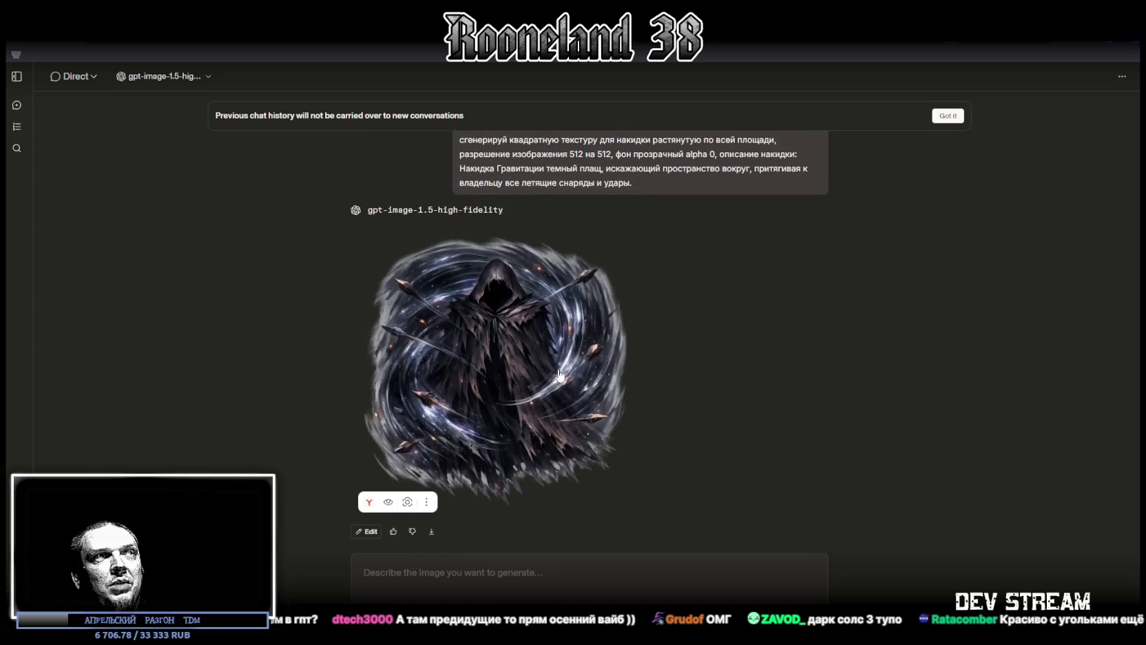
{"action": "scroll", "coordinate": [563, 382], "scroll_direction": "down", "scroll_amount": 6}
{"action": "scroll", "coordinate": [560, 365], "scroll_direction": "down", "scroll_amount": 6}
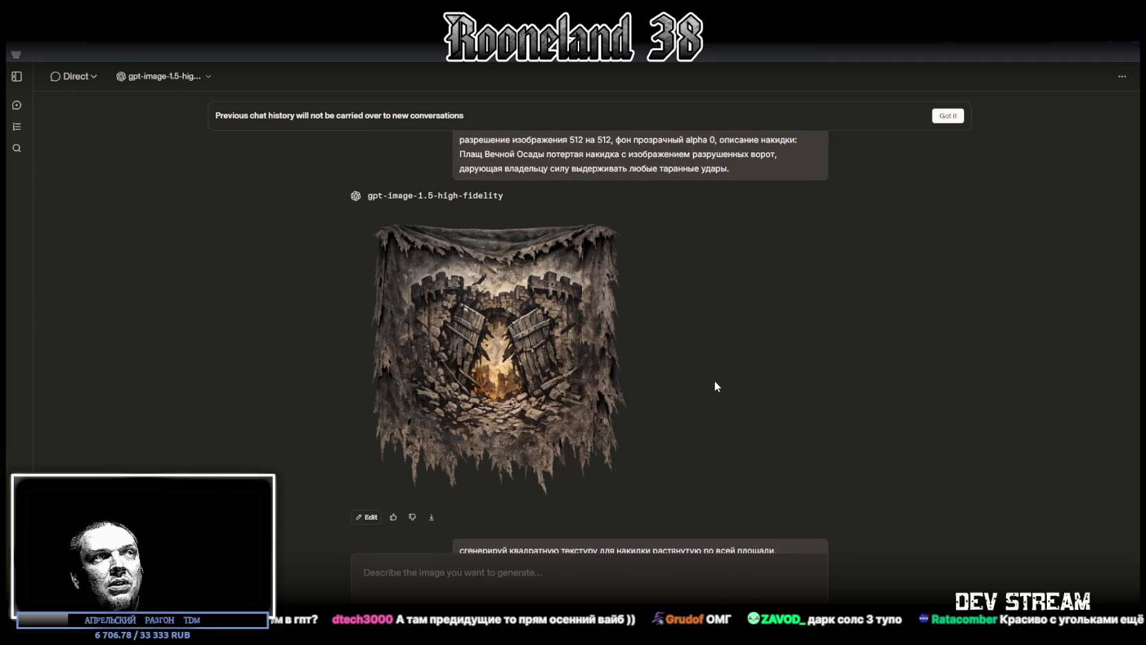
{"action": "scroll", "coordinate": [700, 383], "scroll_direction": "up", "scroll_amount": 4}
{"action": "scroll", "coordinate": [699, 383], "scroll_direction": "up", "scroll_amount": 2}
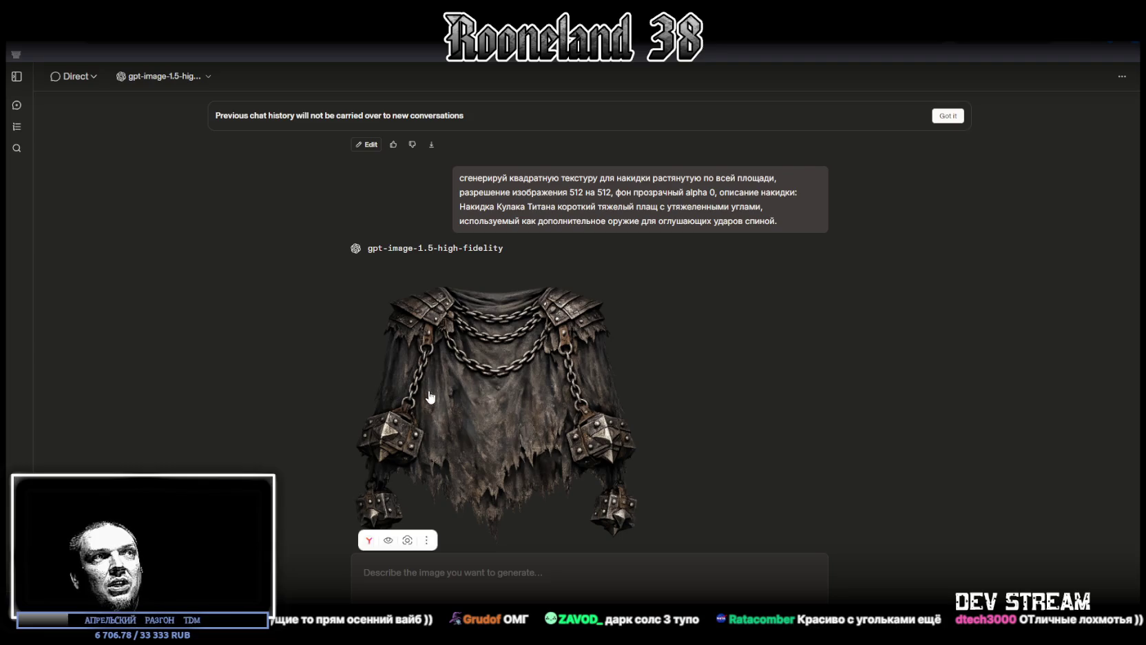
{"action": "scroll", "coordinate": [537, 389], "scroll_direction": "down", "scroll_amount": 1}
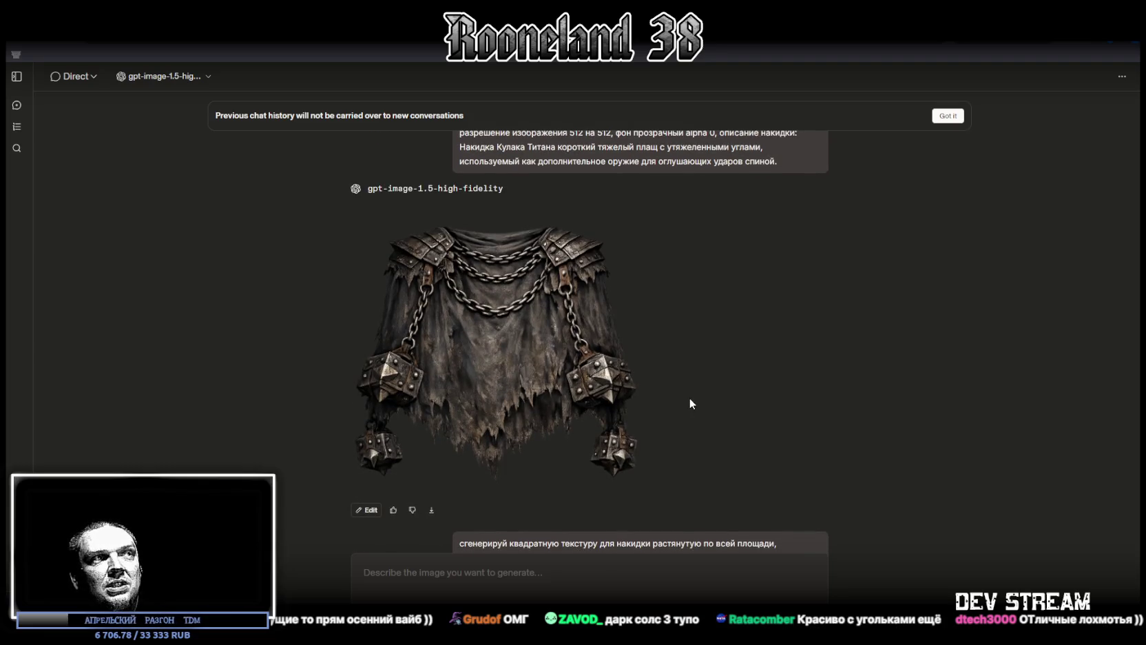
{"action": "scroll", "coordinate": [689, 397], "scroll_direction": "down", "scroll_amount": 12}
{"action": "scroll", "coordinate": [688, 392], "scroll_direction": "down", "scroll_amount": 3}
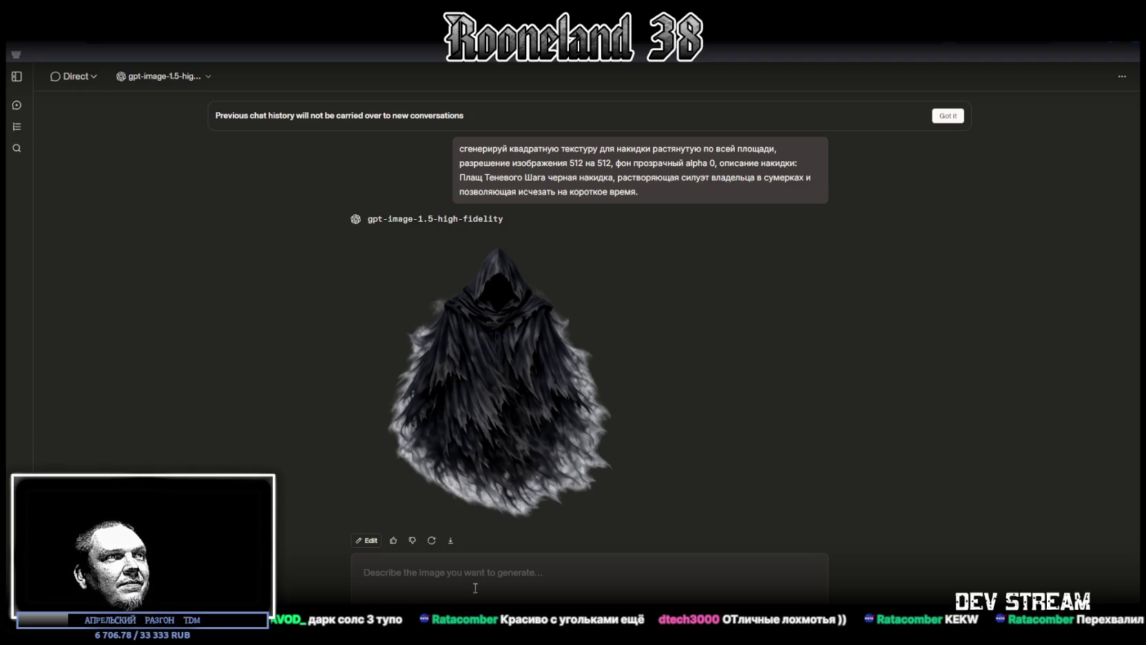
Send the prompt with the Мантия Шепота Ветра description, then paste it again for reuse.
{"action": "type", "text": "сгенерируй квадратную текстуру для накидки растянутую по всей площади, разрешение изображения 512 на 512, фон прозрачный alpha 0, описание накидки: Плащ Теневого Шага   черная накидка, растворяющая силуэт владельца в сумерках и позволяющая исчезать на короткое время."}
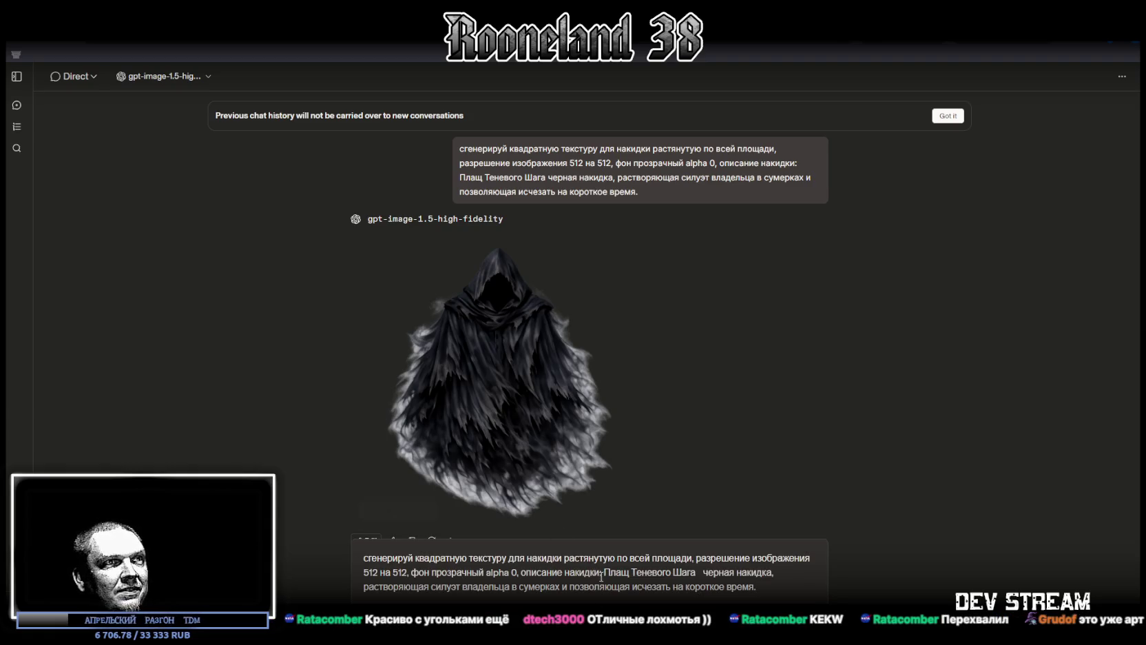
{"action": "left_click_drag", "start_coordinate": [606, 571], "coordinate": [757, 587]}
{"action": "type", "text": "Мантия Шепота Ветра легчайшая ткань, которая не издает ни звука даже при самом сильном порыве ветра или беге."}
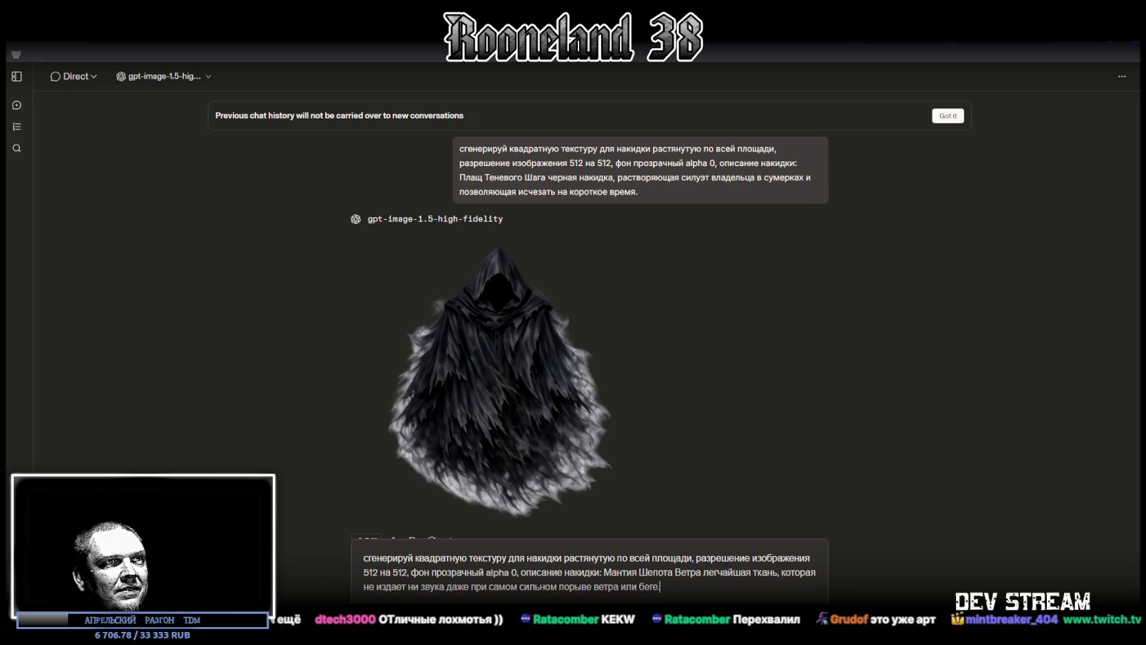
{"action": "key", "text": "Return"}
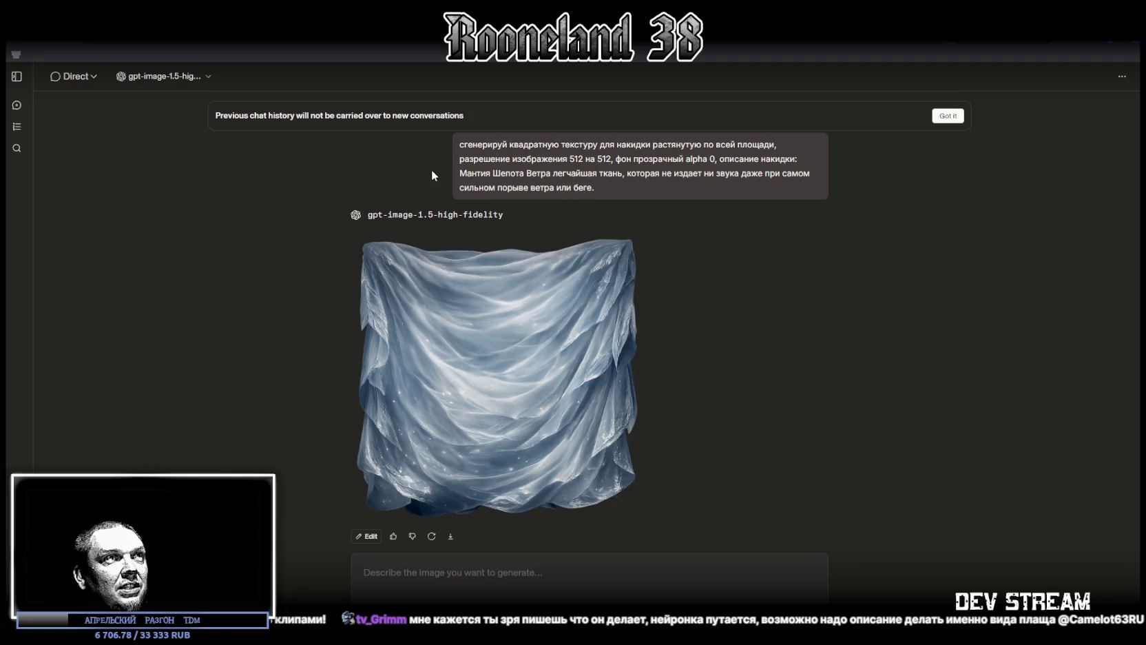
{"action": "type", "text": "сгенерируй квадратную текстуру для накидки растянутую по всей площади, разрешение изображения 512 на 512, фон прозрачный alpha 0, описание накидки: Мантия Шепота Ветра легчайшая ткань, которая не издает ни звука даже при самом сильном порыве ветра или беге."}
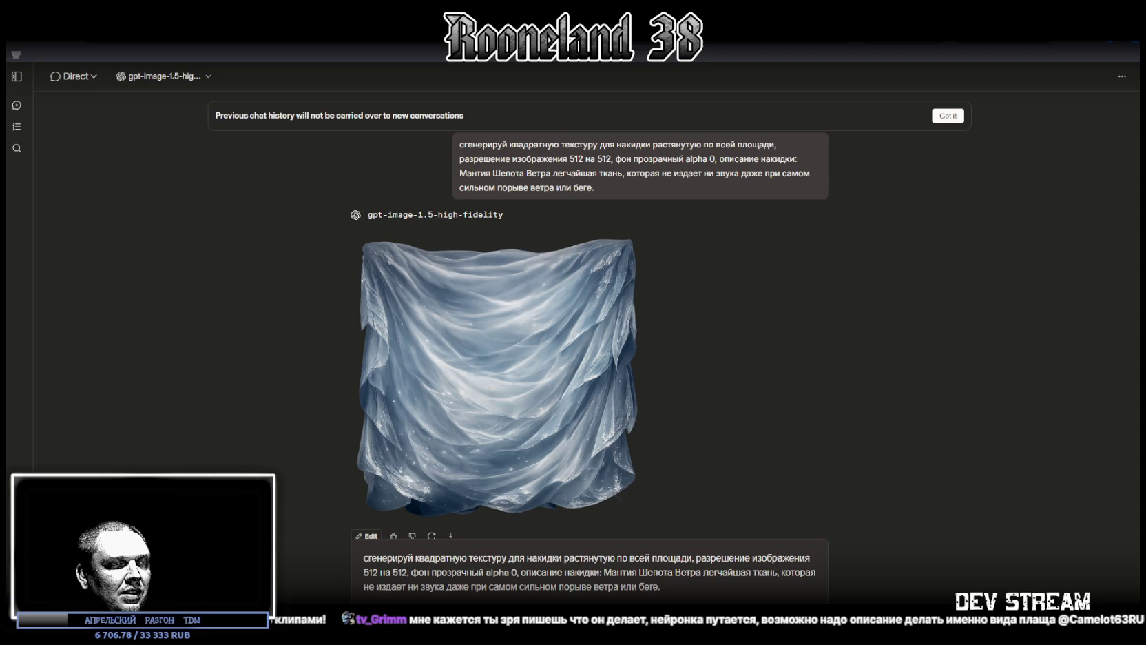
Swap in the Накидка Змеиной Кожи description and send it to get the snake-scale cloak.
{"action": "left_click_drag", "start_coordinate": [606, 572], "coordinate": [662, 586]}
{"action": "type", "text": "Накидка Змеиной Кожи   скользкий плащ с чешуйчатым узором, позволяющий выскальзывать из захватов и ударов противника."}
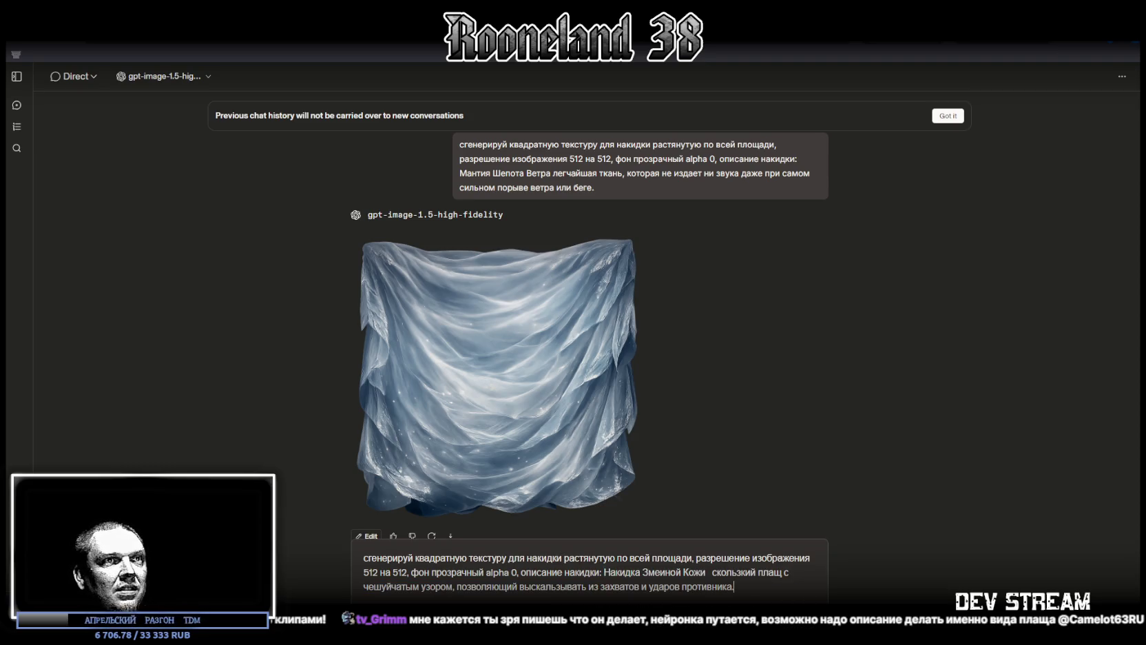
{"action": "key", "text": "Return"}
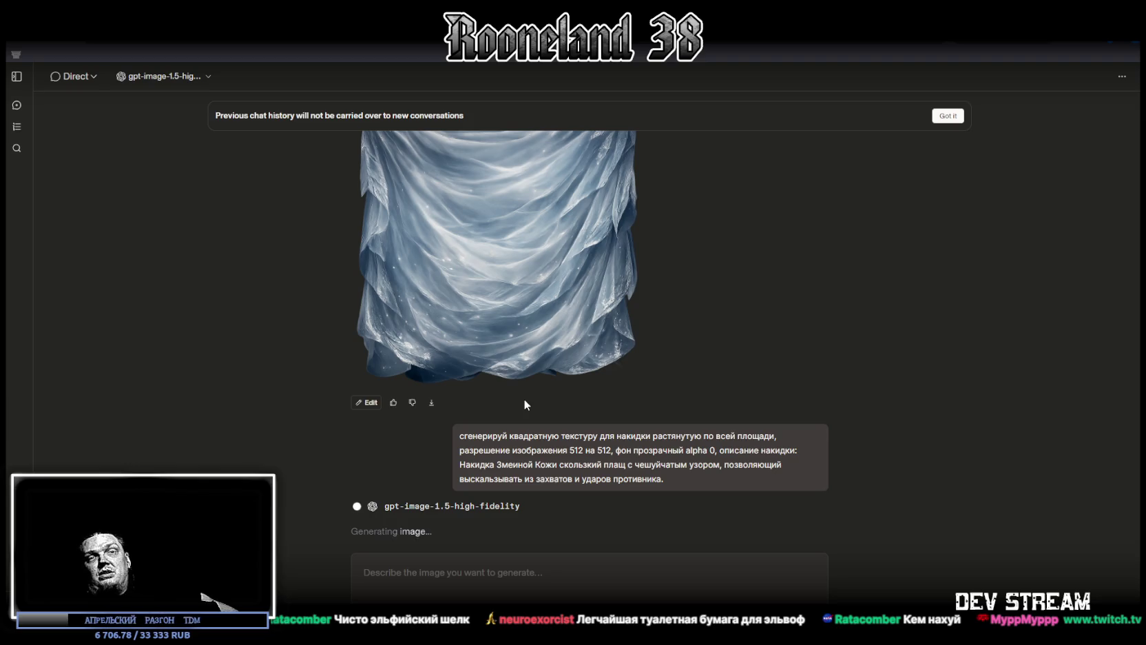
{"action": "scroll", "coordinate": [570, 307], "scroll_direction": "up", "scroll_amount": 10}
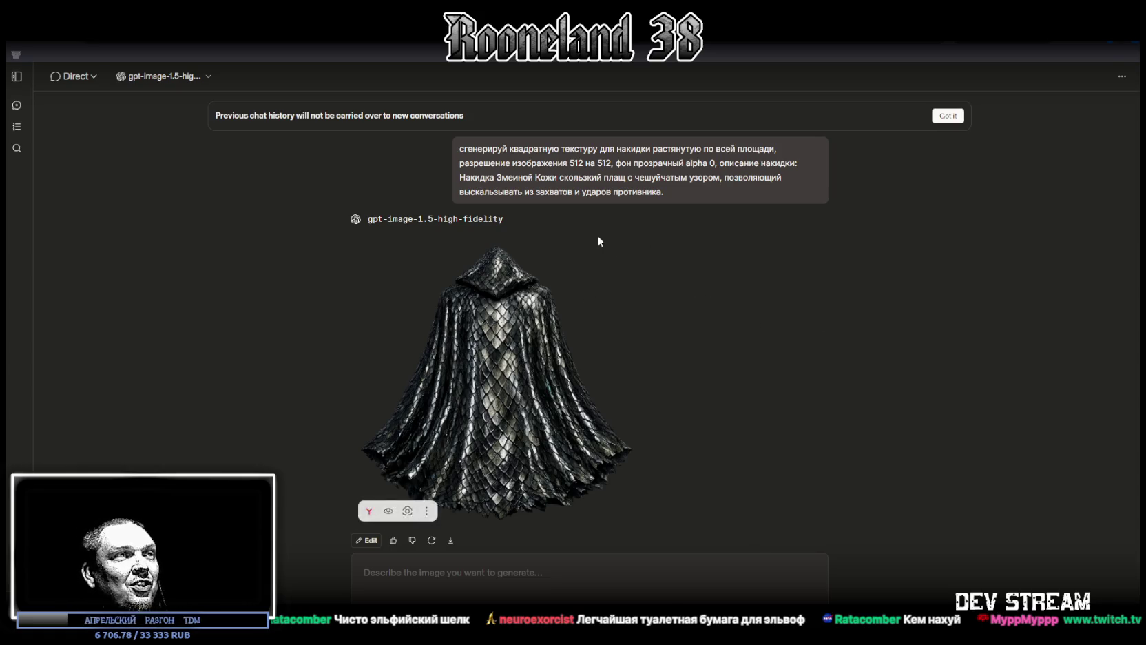
Send the cloak prompt with the Плащ Миража description in place of the old one.
{"action": "scroll", "coordinate": [704, 429], "scroll_direction": "up", "scroll_amount": 10}
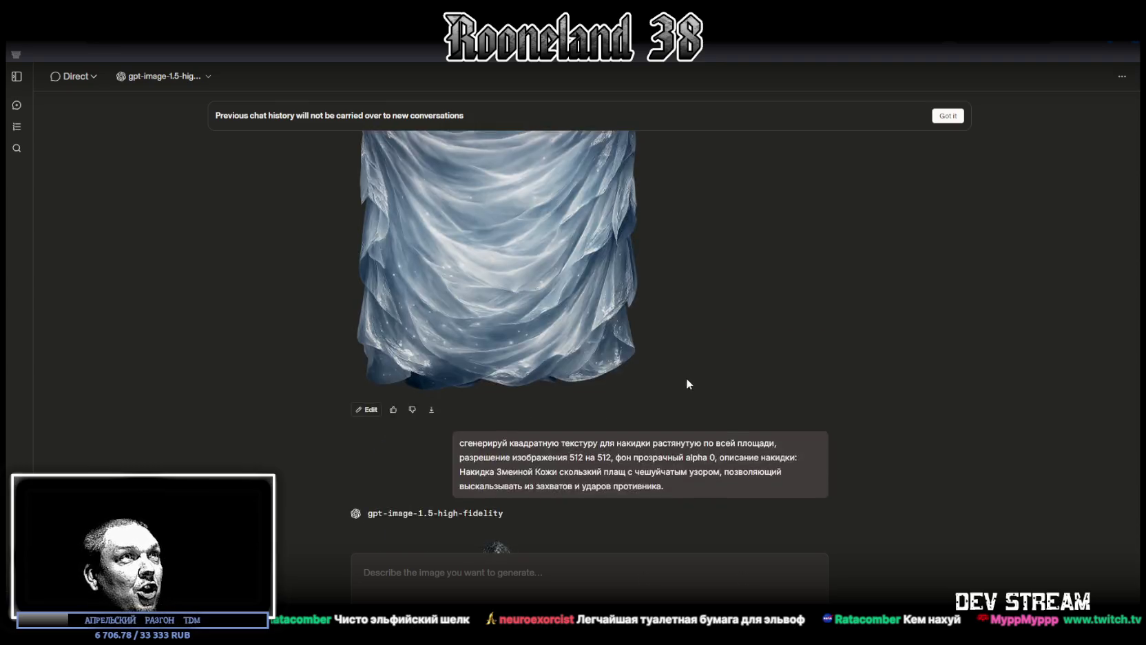
{"action": "scroll", "coordinate": [677, 363], "scroll_direction": "up", "scroll_amount": 10}
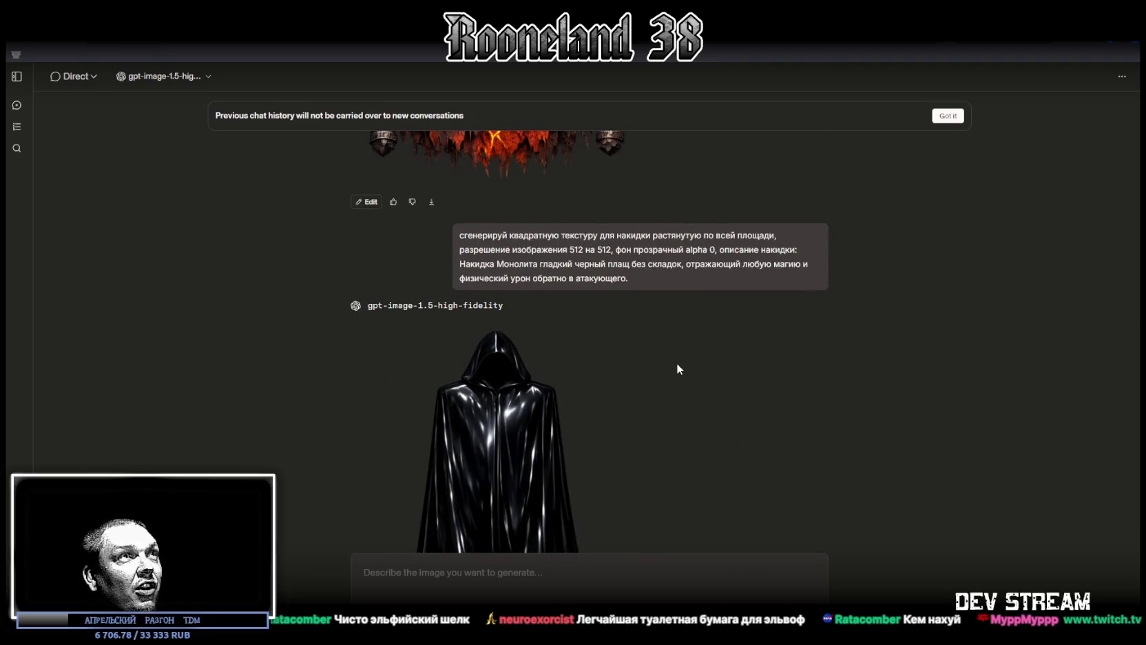
{"action": "scroll", "coordinate": [676, 395], "scroll_direction": "down", "scroll_amount": 15}
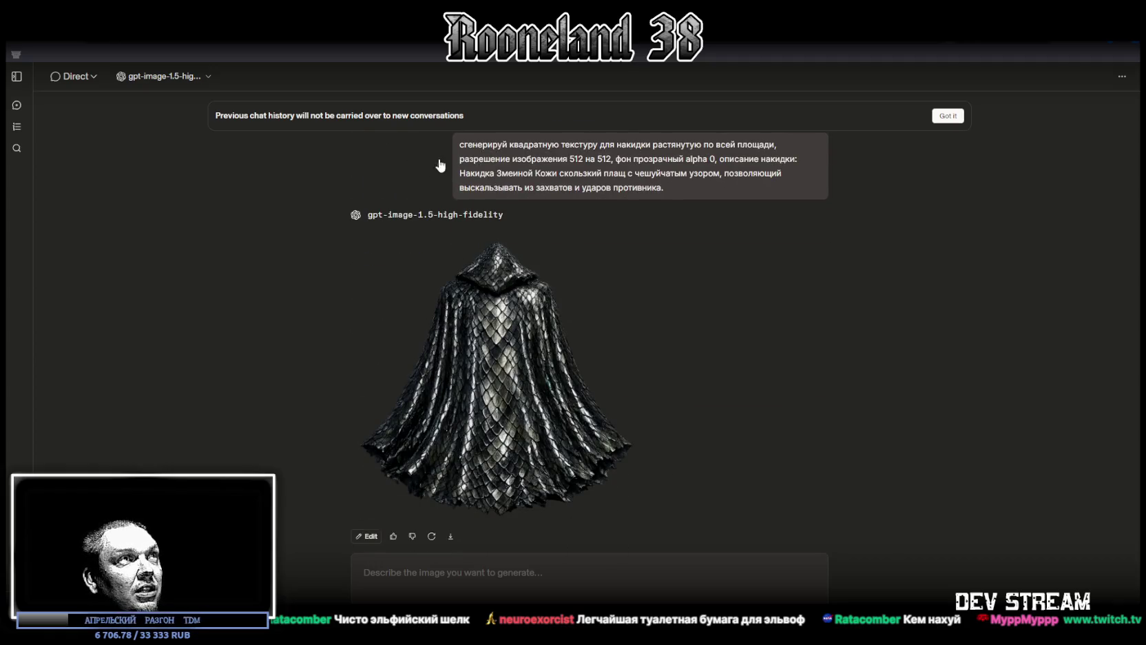
{"action": "type", "text": "сгенерируй квадратную текстуру для накидки растянутую по всей площади, разрешение изображения 512 на 512, фон прозрачный alpha 0, описание накидки: Накидка Змеиной Кожи скользкий плащ с чешуйчатым узором, позволяющий выскальзывать из захватов и ударов противника."}
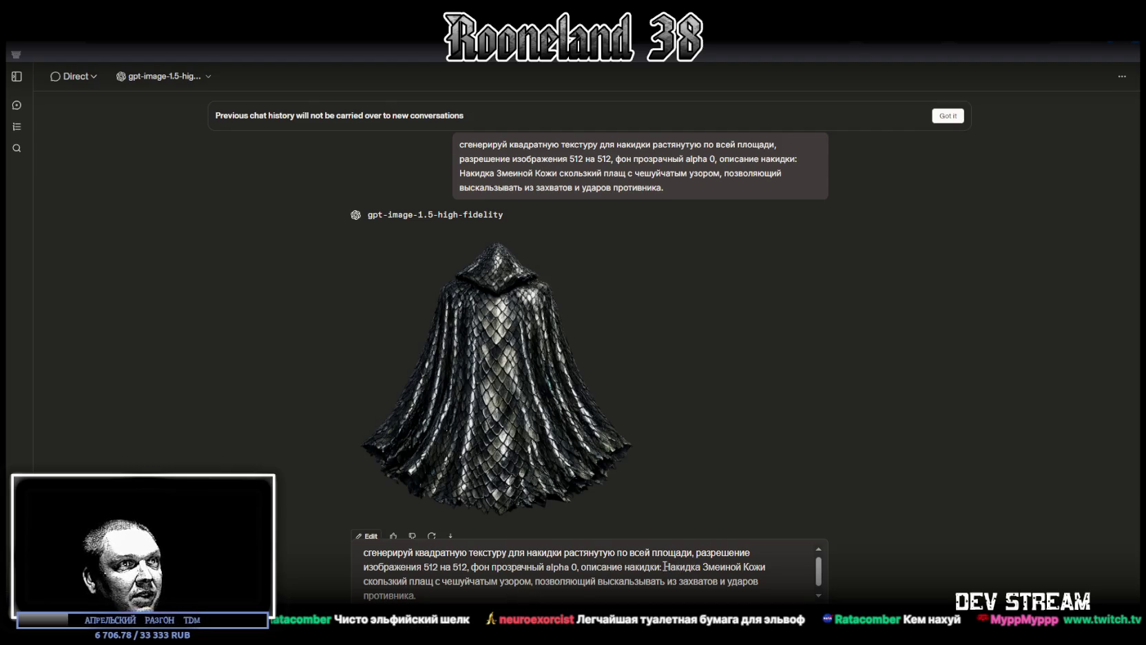
{"action": "key", "text": "ctrl+shift+End"}
{"action": "key", "text": "ctrl+v"}
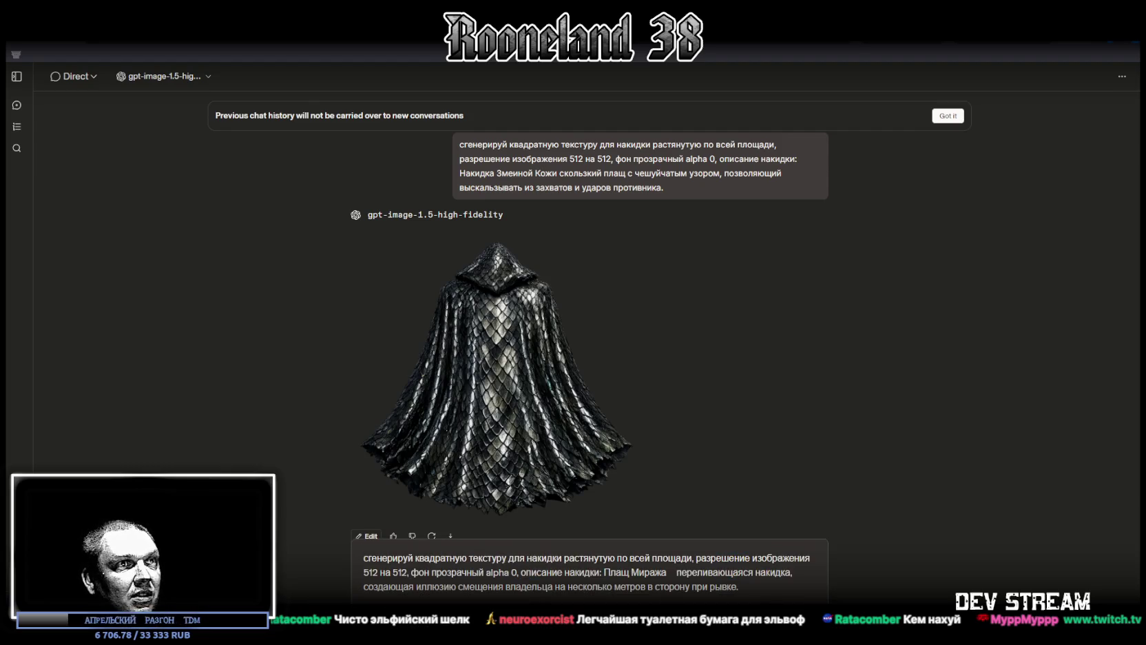
{"action": "key", "text": "Return"}
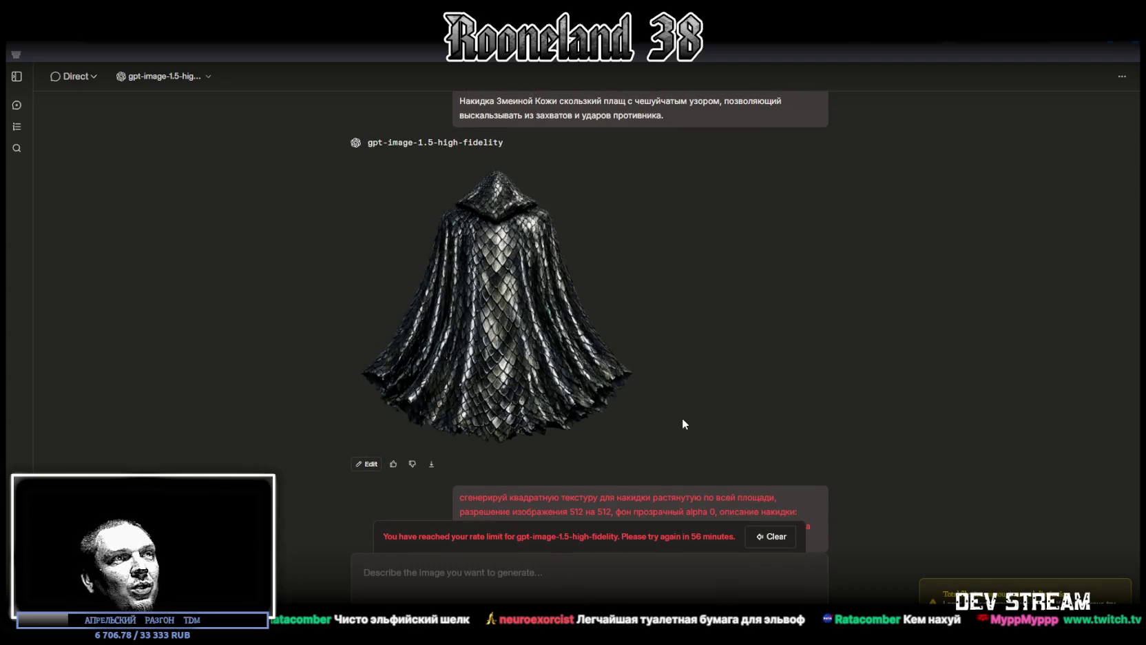
Check the rate-limit refusal and switch back to the Unity editor.
{"action": "scroll", "coordinate": [621, 314], "scroll_direction": "up", "scroll_amount": 1}
{"action": "scroll", "coordinate": [471, 388], "scroll_direction": "down", "scroll_amount": 2}
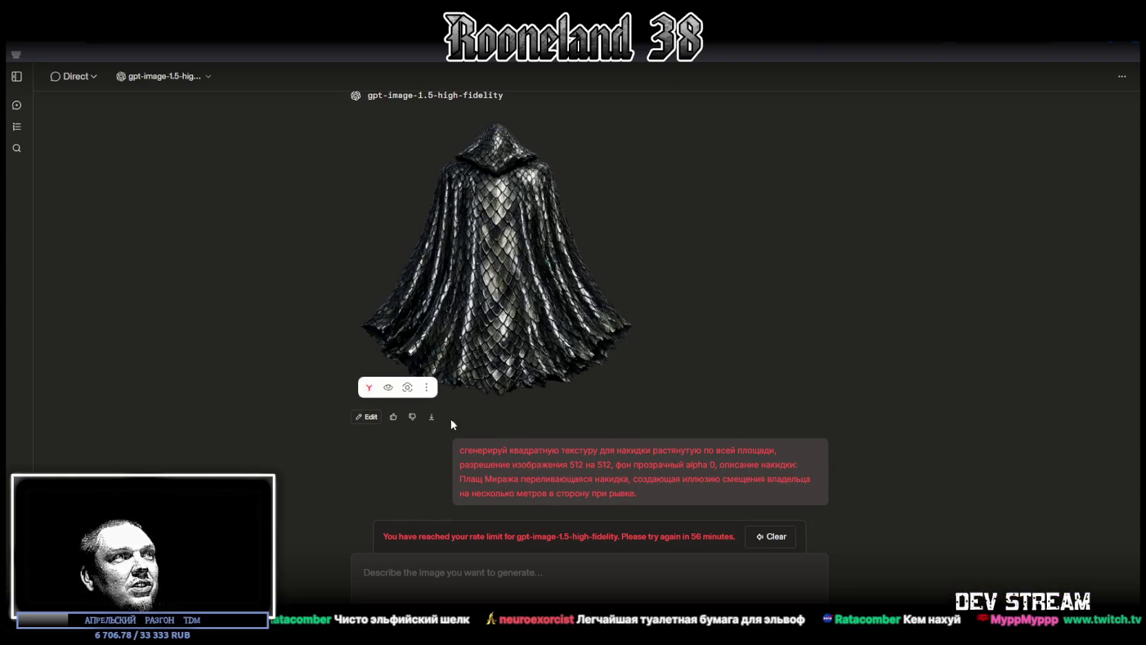
{"action": "scroll", "coordinate": [551, 324], "scroll_direction": "up", "scroll_amount": 10}
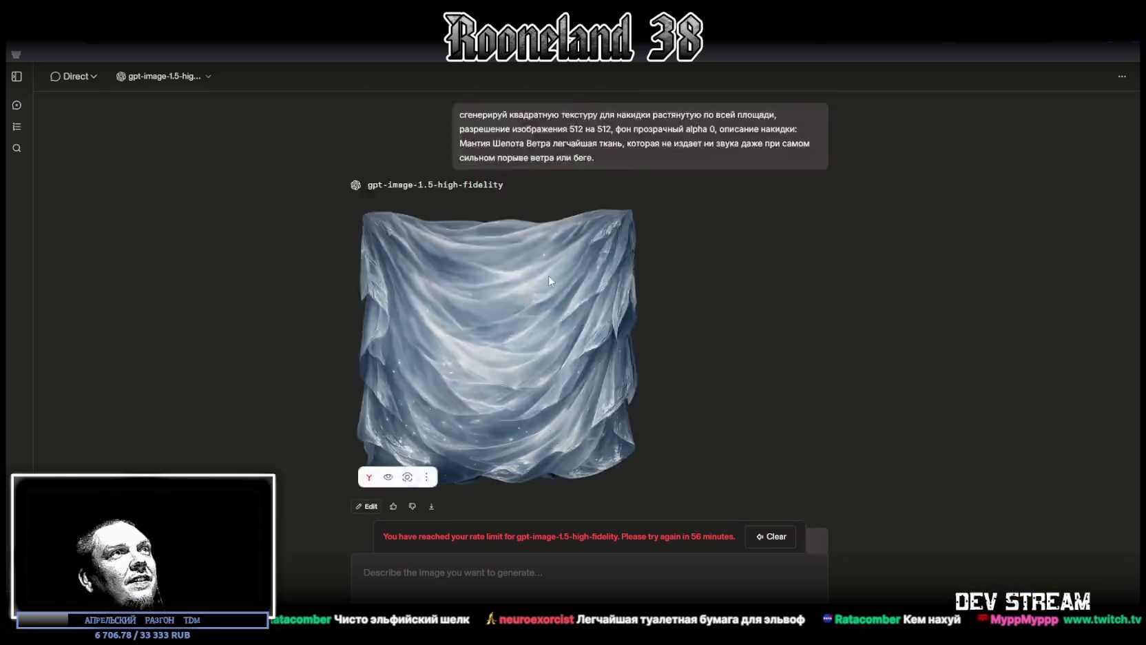
{"action": "scroll", "coordinate": [547, 277], "scroll_direction": "down", "scroll_amount": 5}
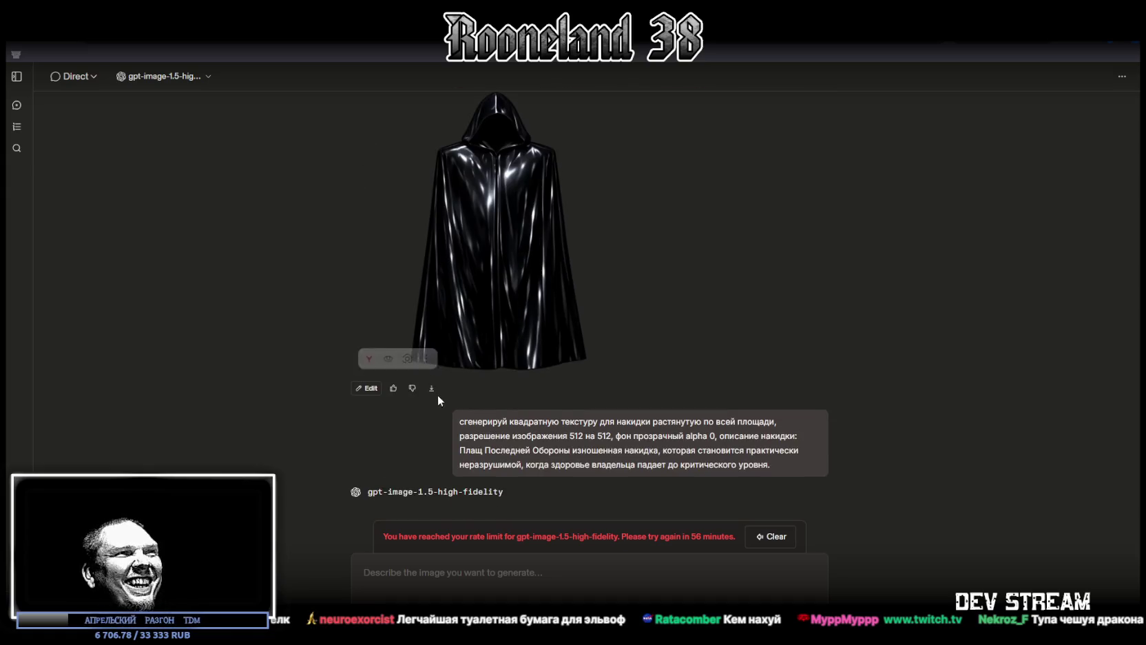
{"action": "key", "text": "alt+Tab"}
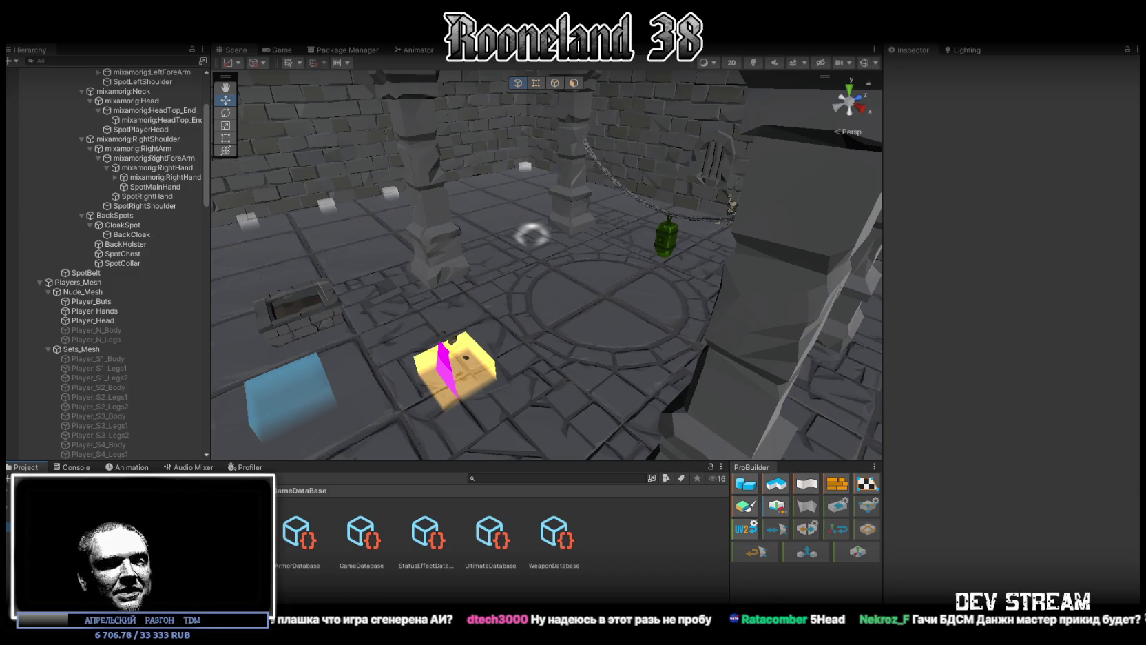
Go to the PNG_Cloak_0.psd document in Photoshop and hide the previous cloak layer 12.
{"action": "key", "text": "super+d"}
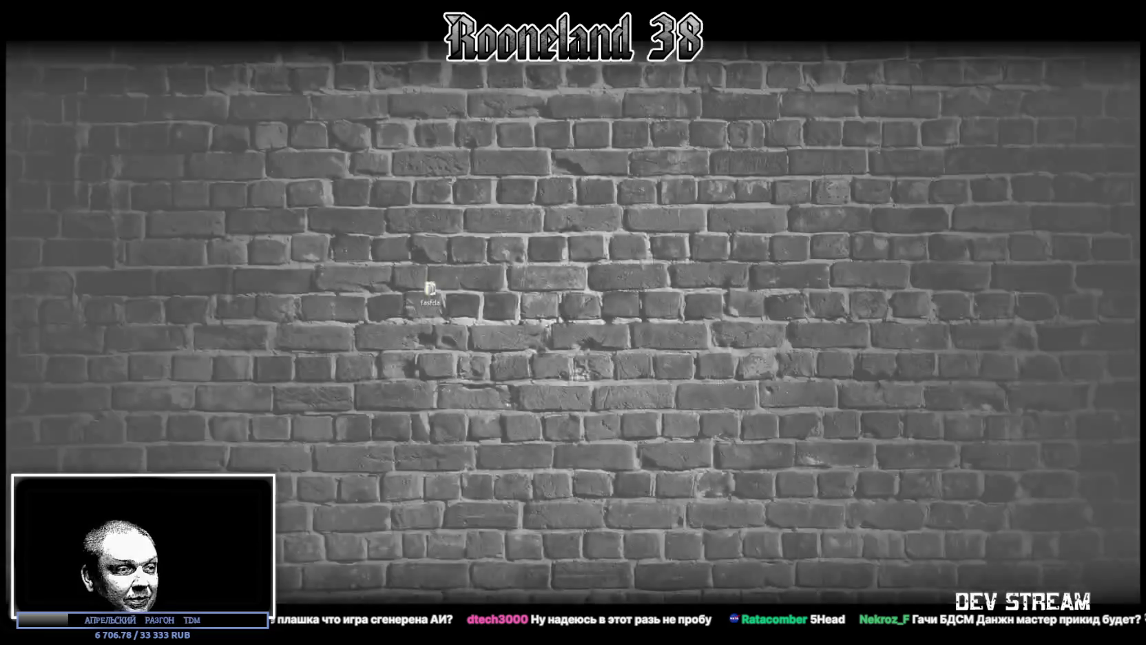
{"action": "key", "text": "super+d"}
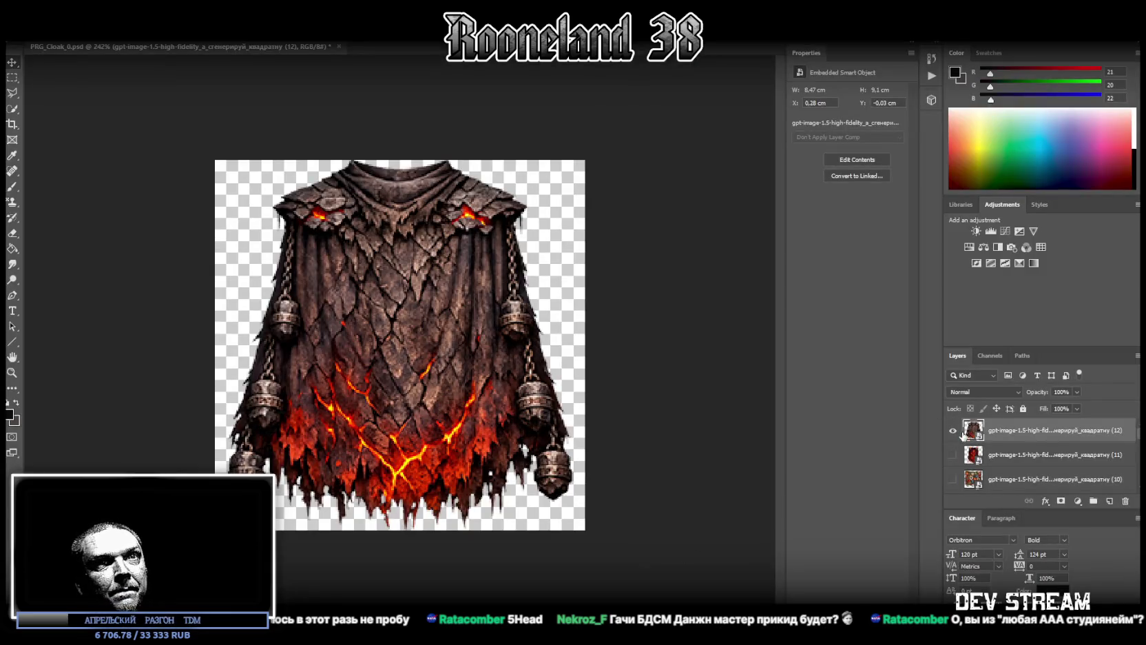
{"action": "left_click", "coordinate": [952, 430]}
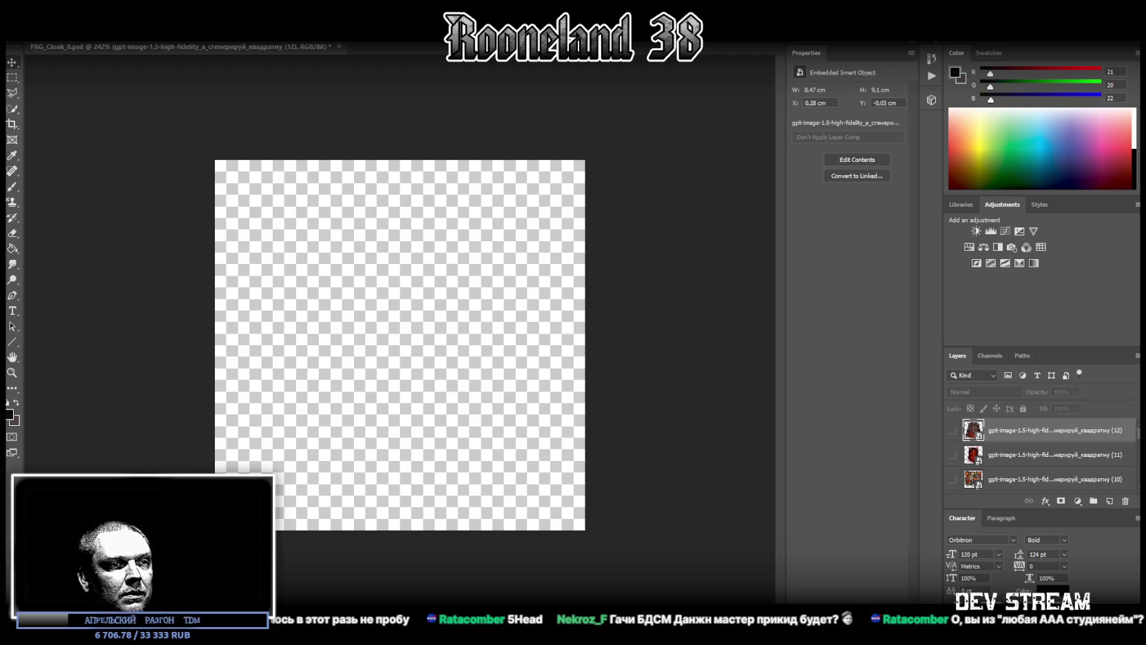
Place the glossy black cloak, stretch it to fill the canvas, and save a copy with Save As.
{"action": "left_click_drag", "start_coordinate": [440, 325], "coordinate": [451, 397]}
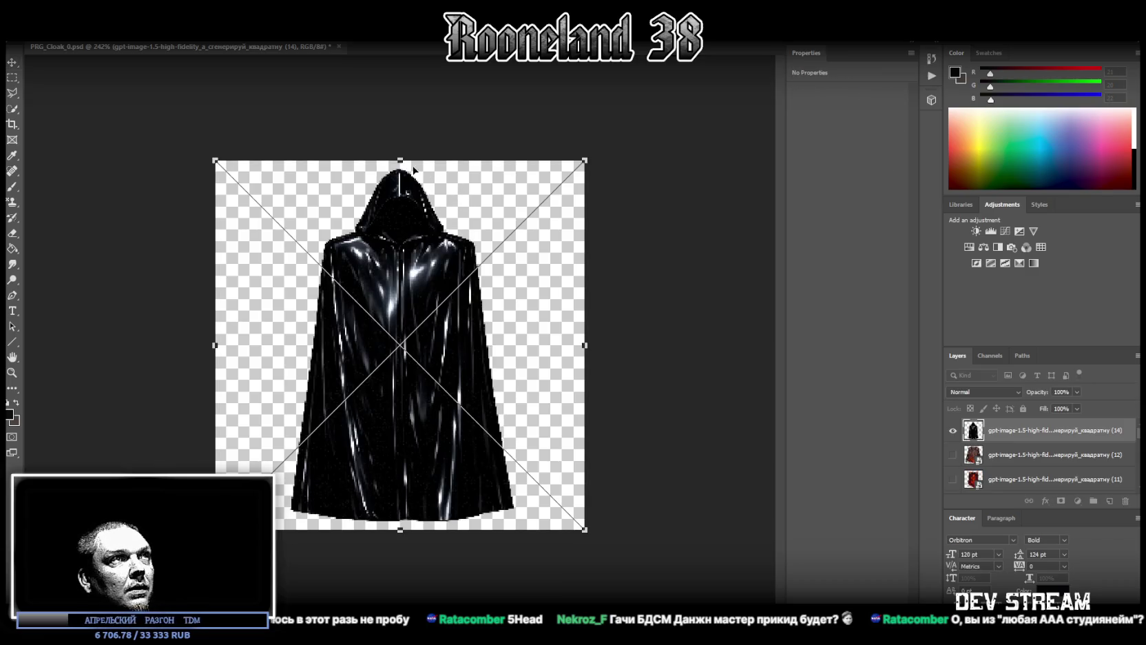
{"action": "left_click_drag", "start_coordinate": [401, 159], "coordinate": [402, 72]}
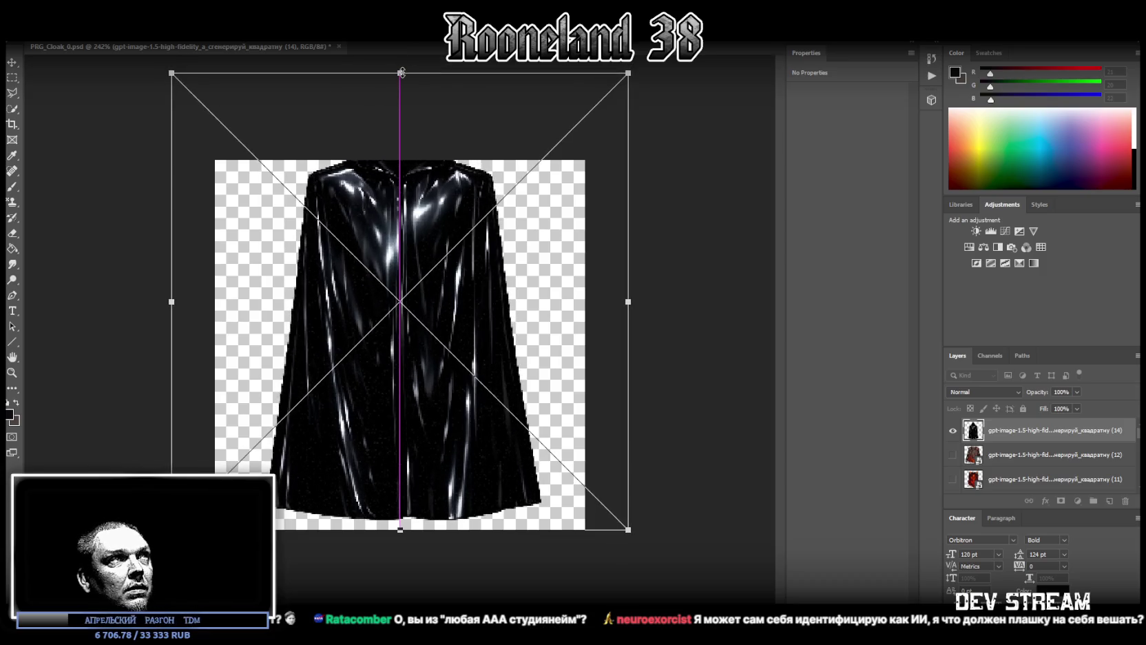
{"action": "key", "text": "Return"}
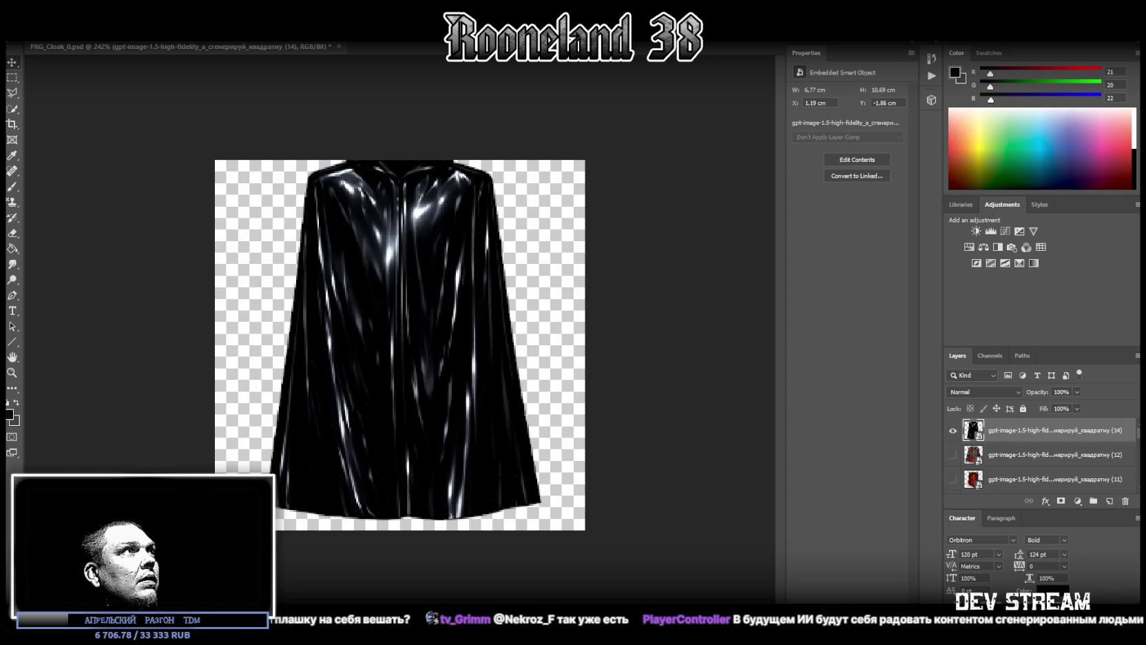
{"action": "left_click", "coordinate": [28, 35]}
{"action": "left_click", "coordinate": [88, 141]}
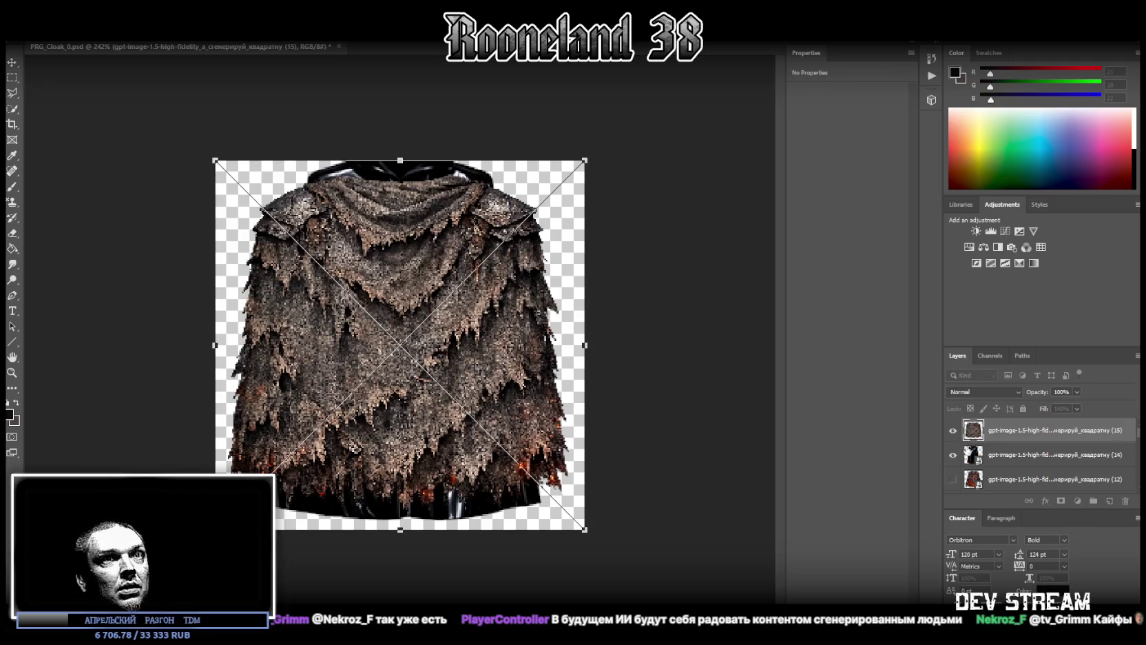
Commit the placed tattered brown cloak and stretch it taller to fill the canvas.
{"action": "left_click", "coordinate": [953, 454]}
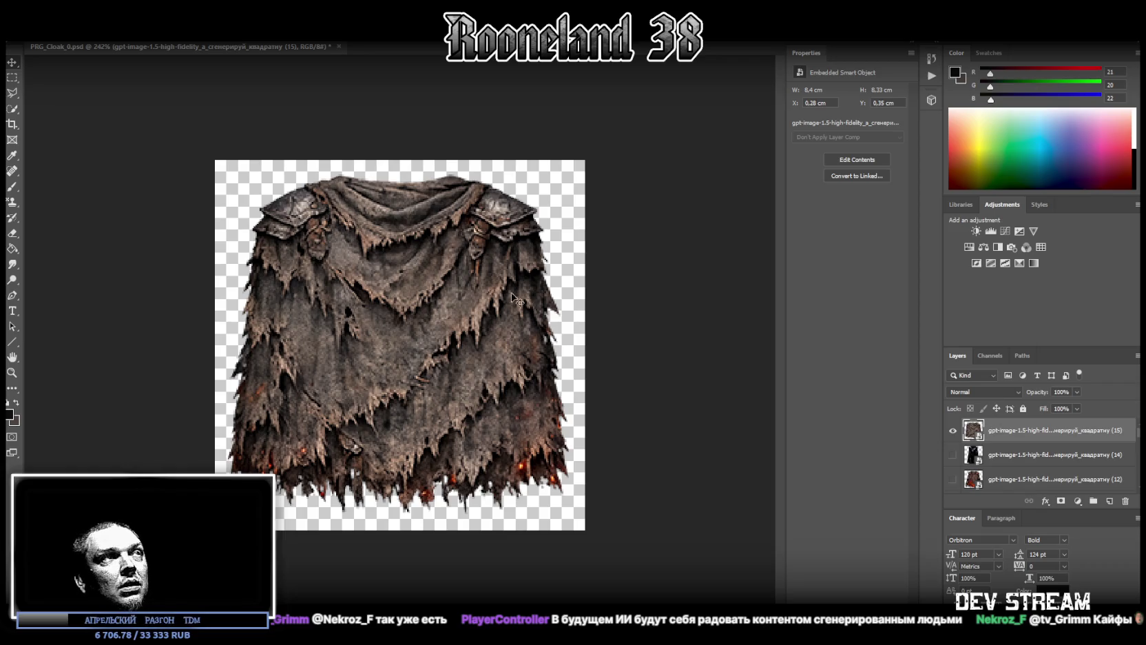
{"action": "key", "text": "ctrl+t"}
{"action": "left_click_drag", "start_coordinate": [400, 160], "coordinate": [399, 144]}
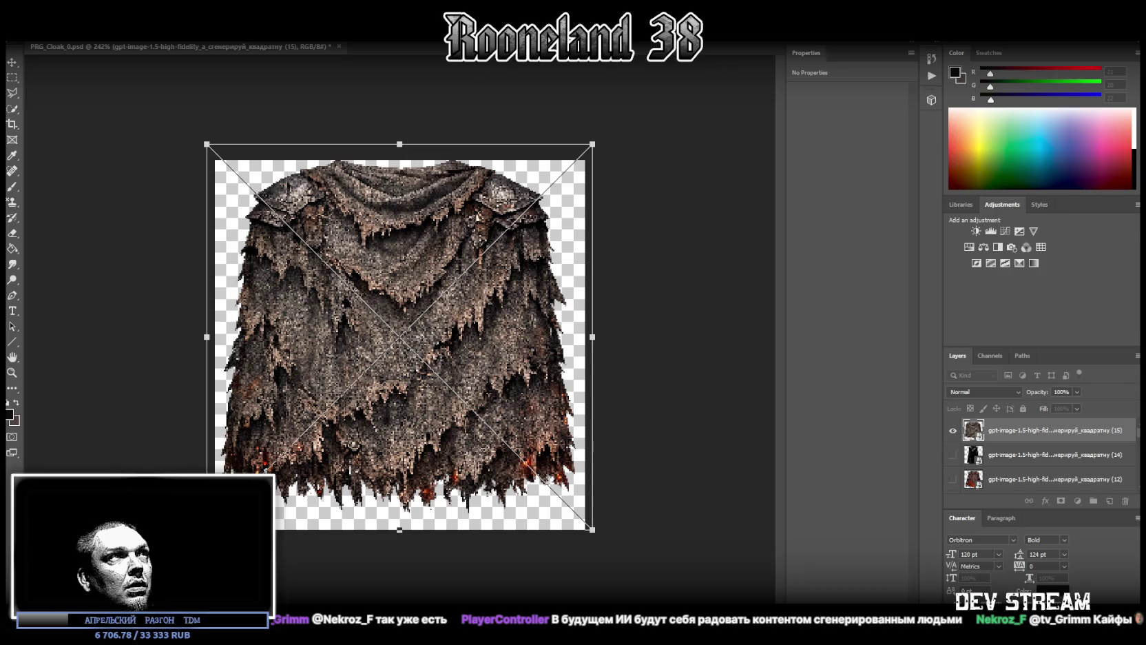
{"action": "key", "text": "Return"}
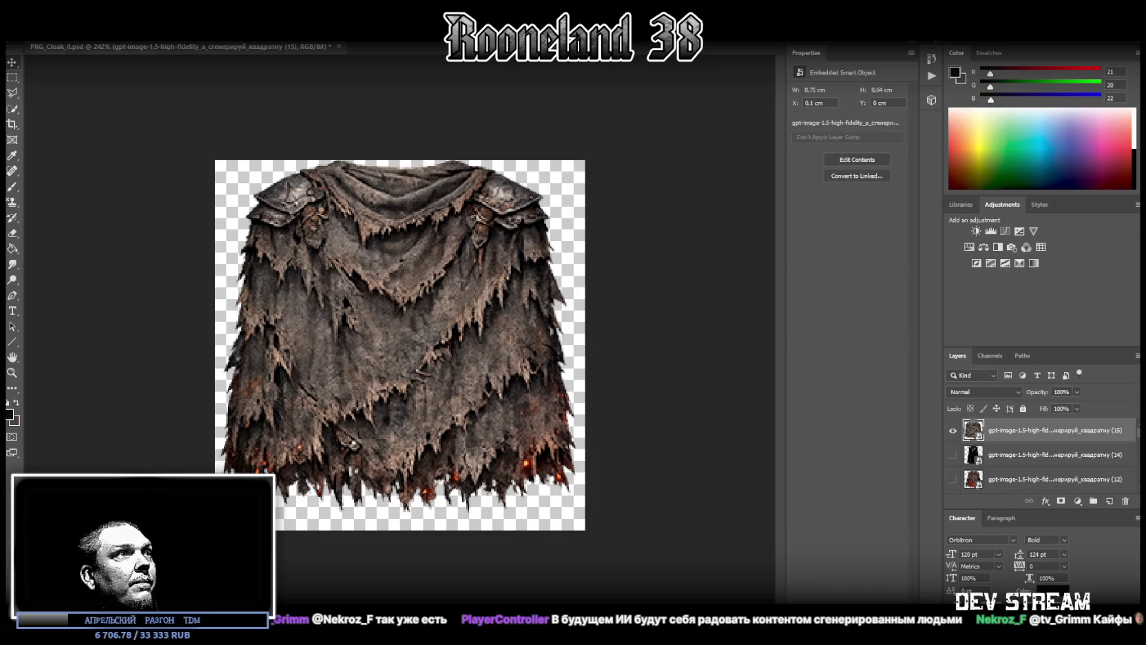
Open the Edit menu, then hide the tattered cloak layer.
{"action": "key", "text": "alt+e"}
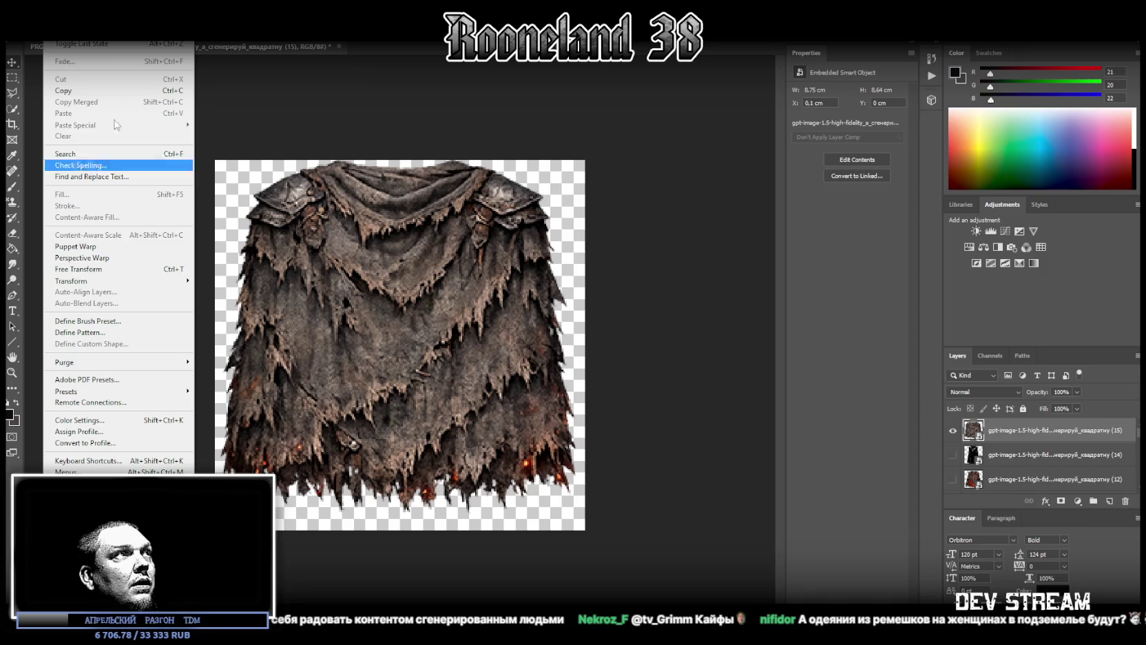
{"action": "left_click", "coordinate": [320, 75]}
{"action": "key", "text": "alt+e"}
{"action": "left_click", "coordinate": [65, 142]}
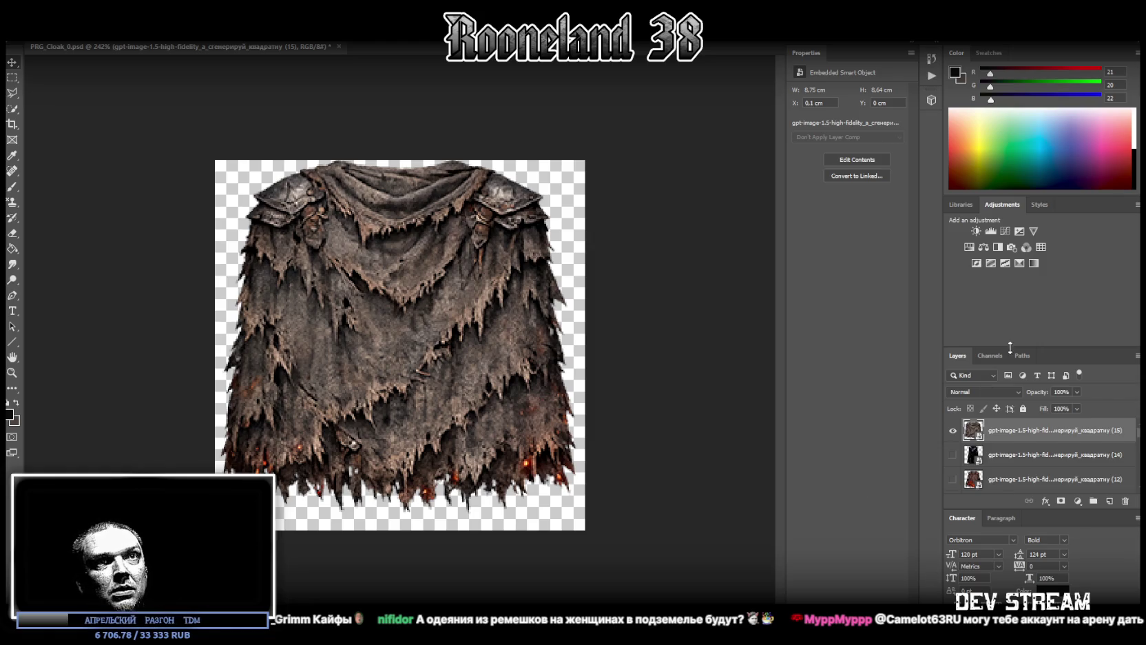
{"action": "left_click", "coordinate": [952, 430]}
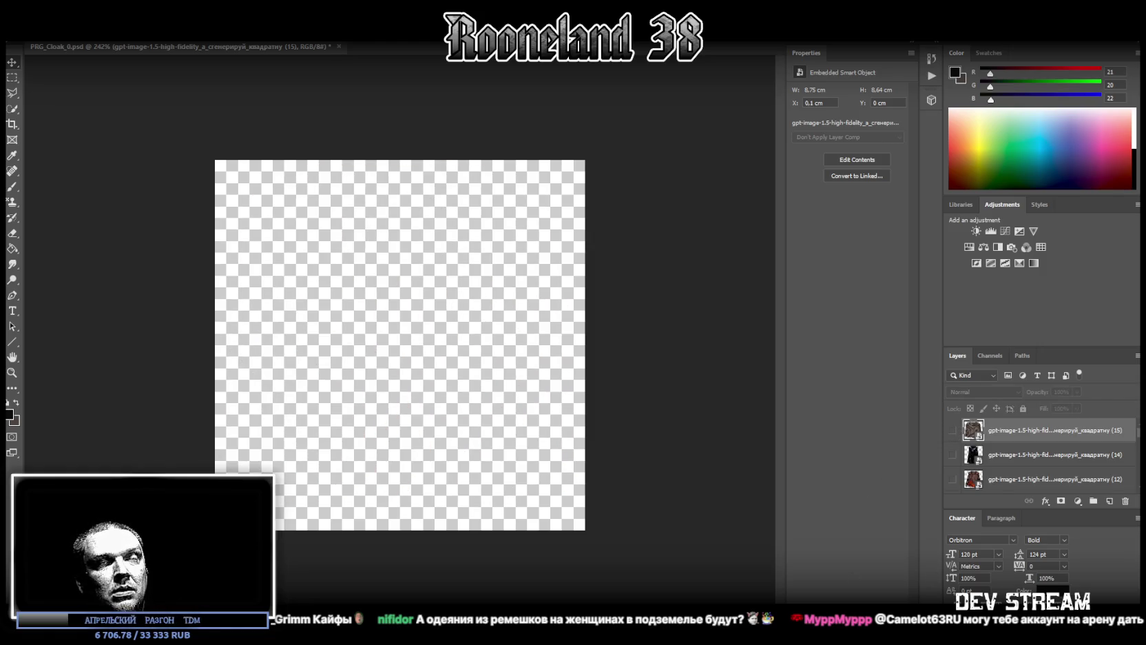
Enlarge the dark shaggy cloak in two transforms so it fills the canvas.
{"action": "mouse_move", "coordinate": [401, 157]}
{"action": "left_mouse_down"}
{"action": "mouse_move", "coordinate": [388, 63]}
{"action": "mouse_move", "coordinate": [392, 115]}
{"action": "mouse_move", "coordinate": [377, 75]}
{"action": "left_mouse_up"}
{"action": "key", "text": "Return"}
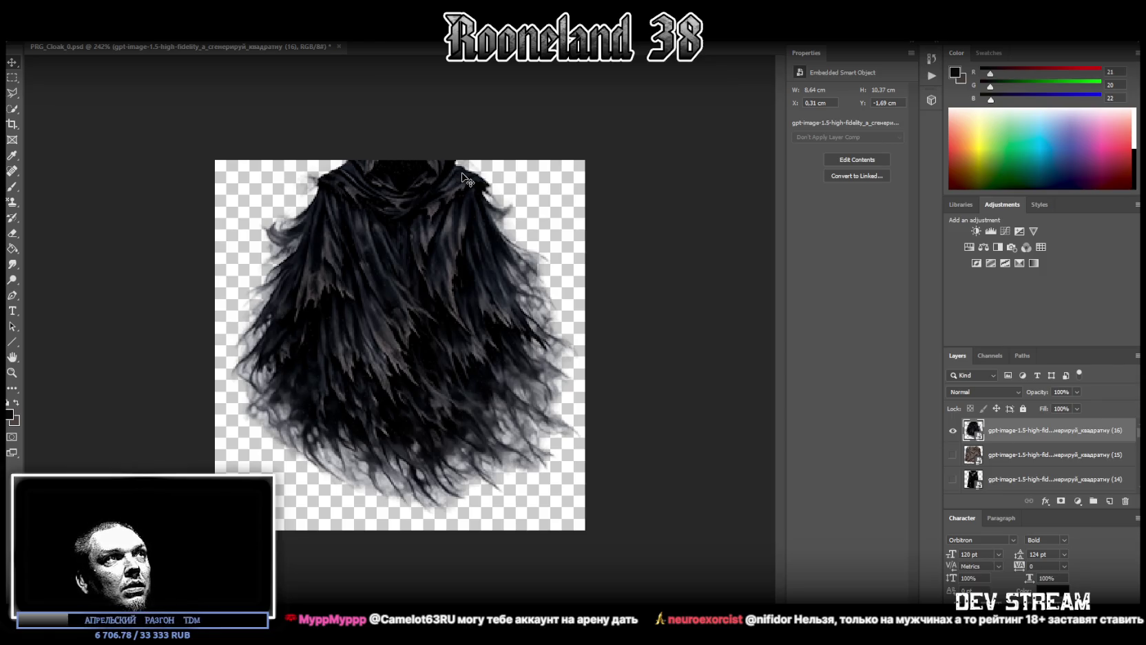
{"action": "key", "text": "ctrl+t"}
{"action": "left_click_drag", "start_coordinate": [400, 530], "coordinate": [394, 553]}
{"action": "key", "text": "Return"}
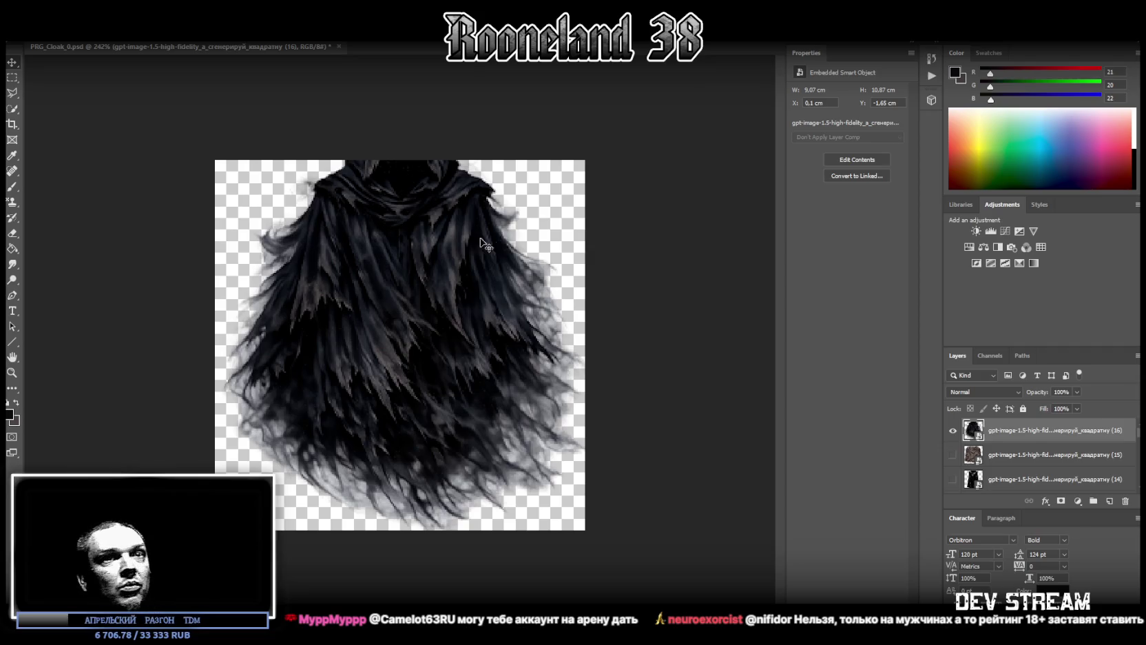
Rasterize the dark cloak layer, then convert it back into a smart object.
{"action": "right_click", "coordinate": [1009, 437]}
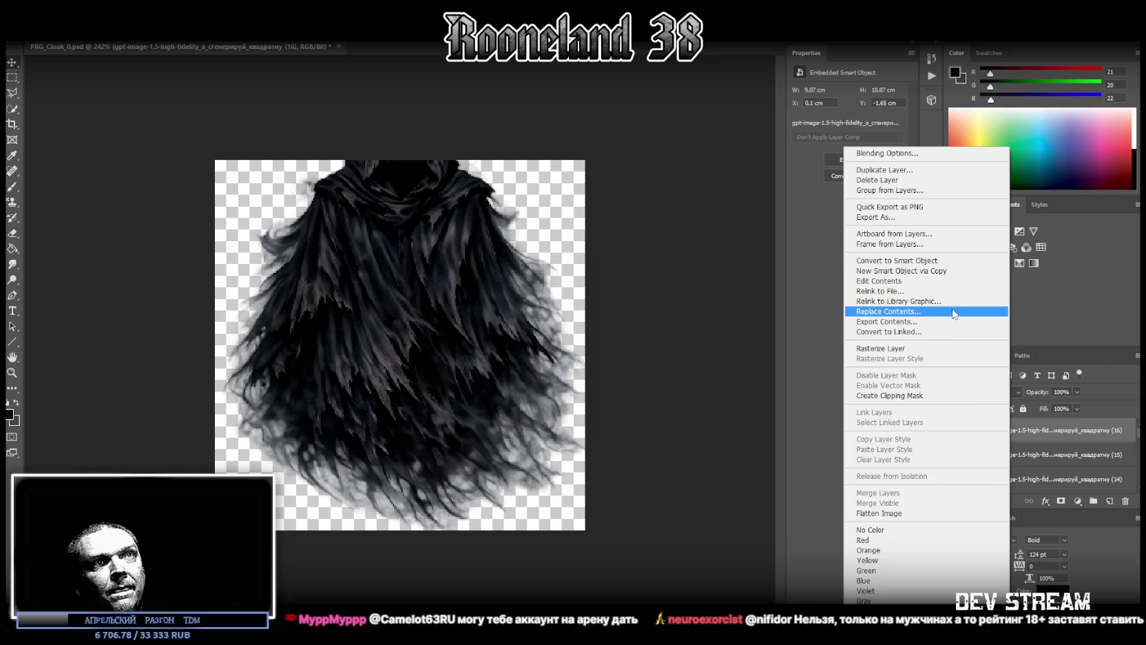
{"action": "left_click", "coordinate": [888, 348]}
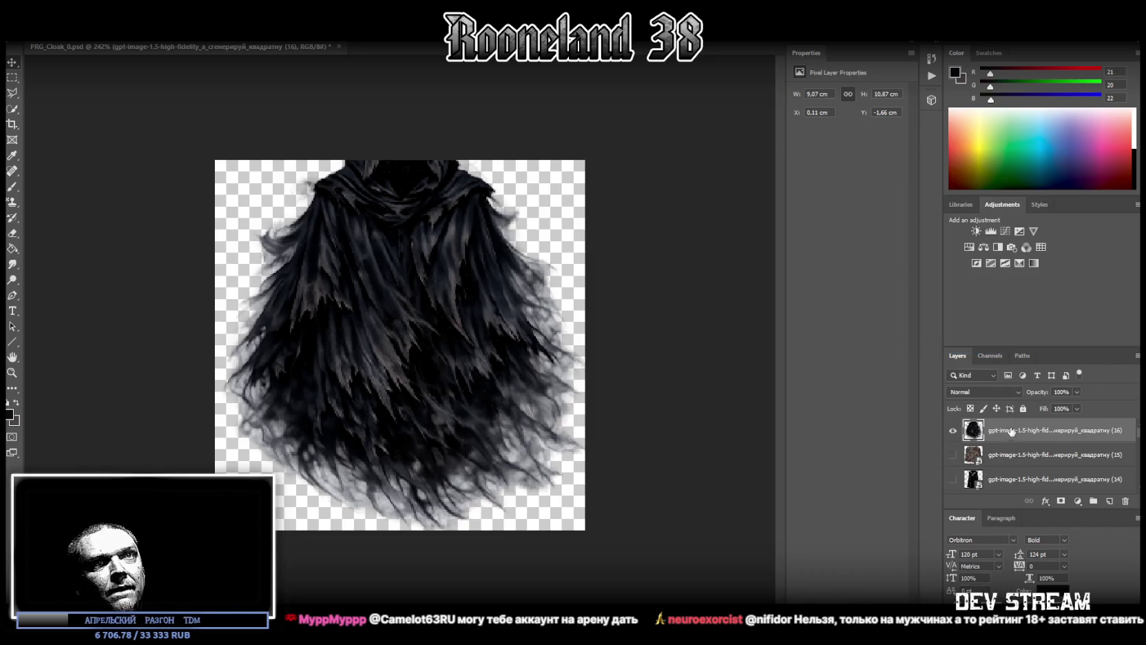
{"action": "right_click", "coordinate": [1010, 430]}
{"action": "left_click", "coordinate": [903, 305]}
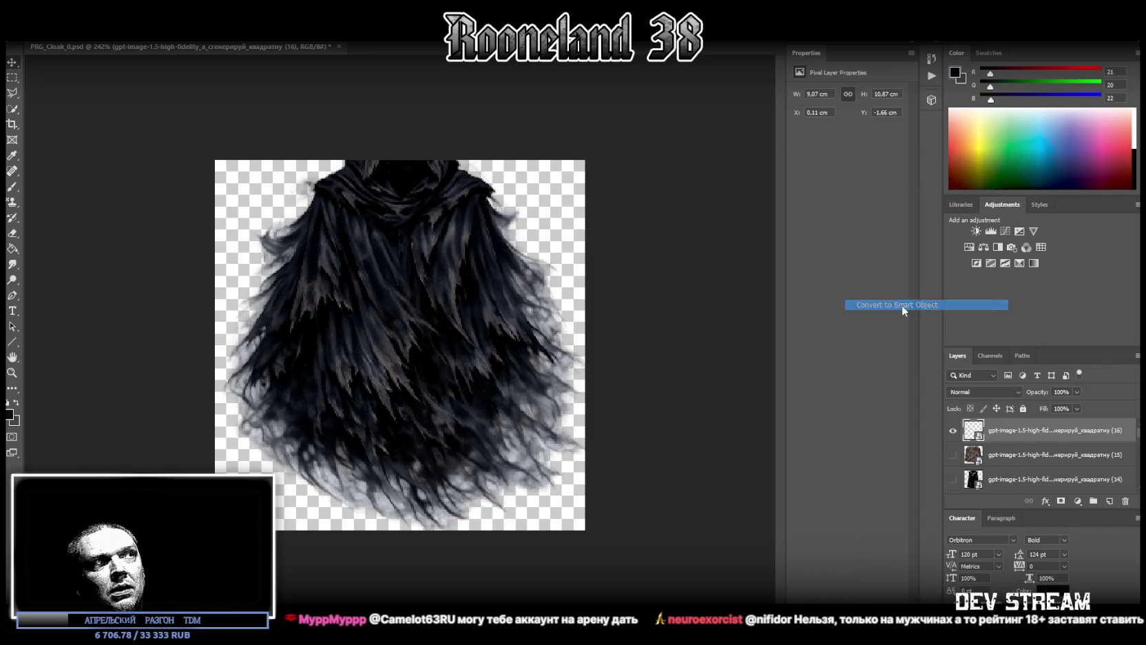
Open the cloak smart object's contents and zoom the image to fit the view.
{"action": "double_click", "coordinate": [965, 425]}
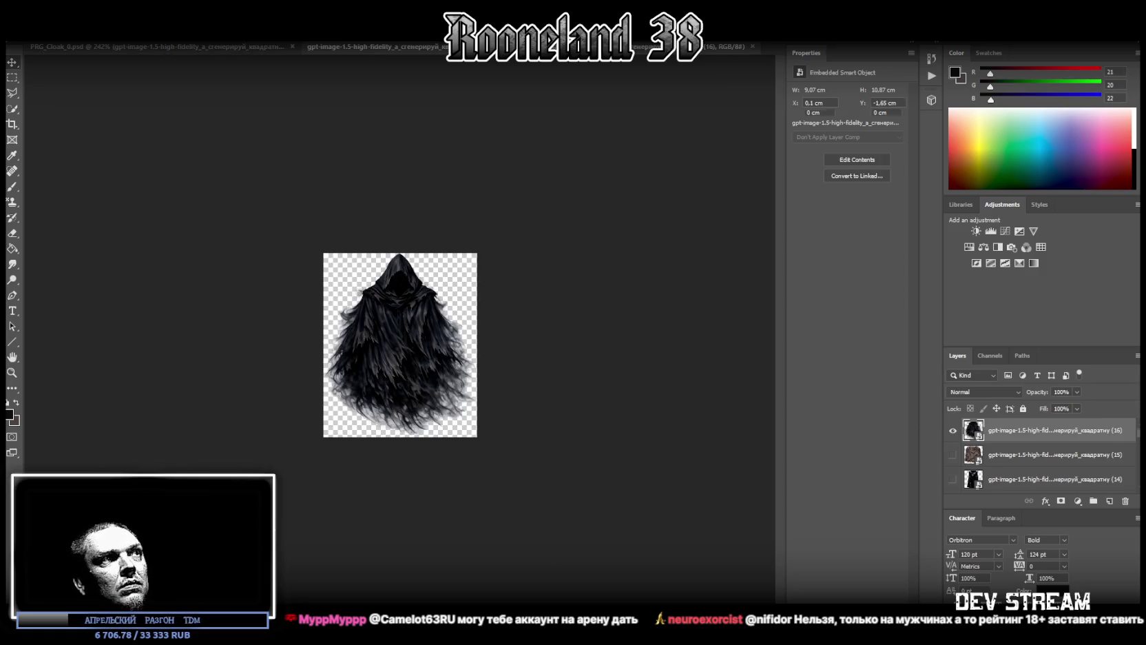
{"action": "key", "text": "ctrl+1"}
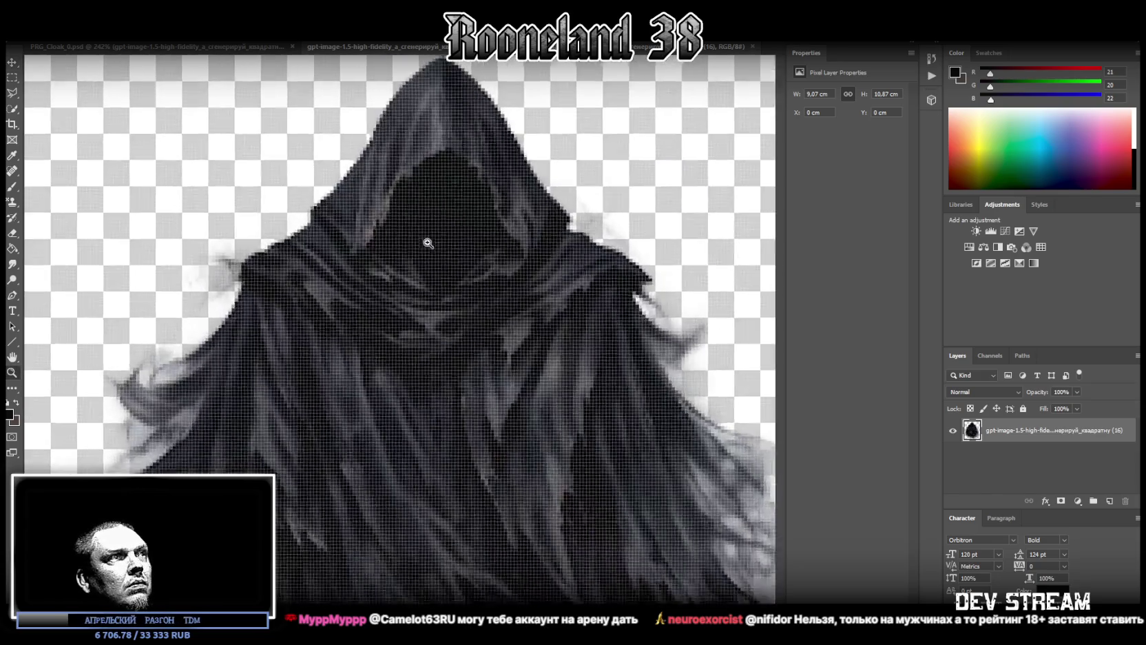
{"action": "key", "text": "ctrl+0"}
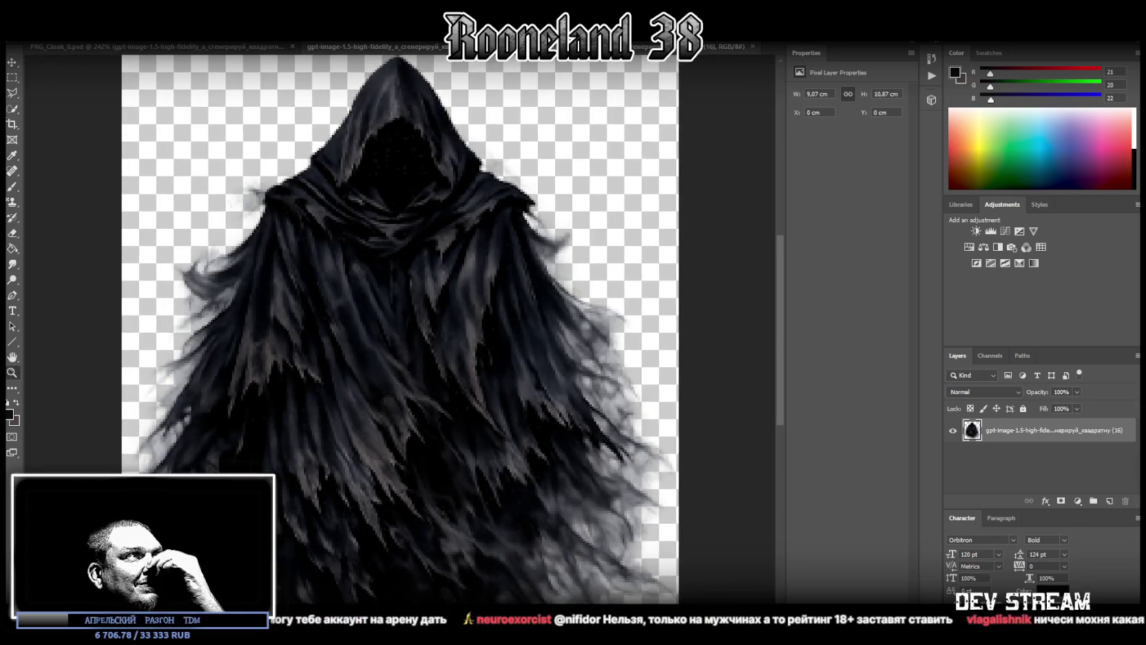
Erase the top of the hood with the Eraser and choose the Hard Round brush preset.
{"action": "key", "text": "e"}
{"action": "mouse_move", "coordinate": [420, 122]}
{"action": "left_mouse_down"}
{"action": "mouse_move", "coordinate": [383, 92]}
{"action": "mouse_move", "coordinate": [351, 114]}
{"action": "mouse_move", "coordinate": [437, 122]}
{"action": "left_mouse_up"}
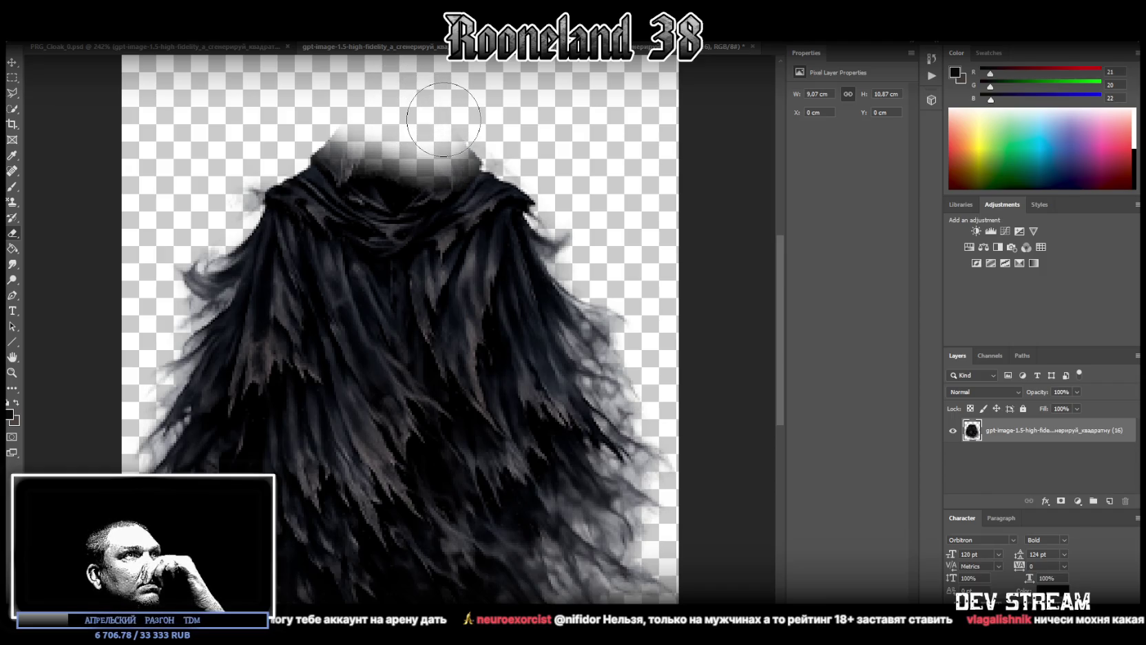
{"action": "left_click", "coordinate": [31, 27]}
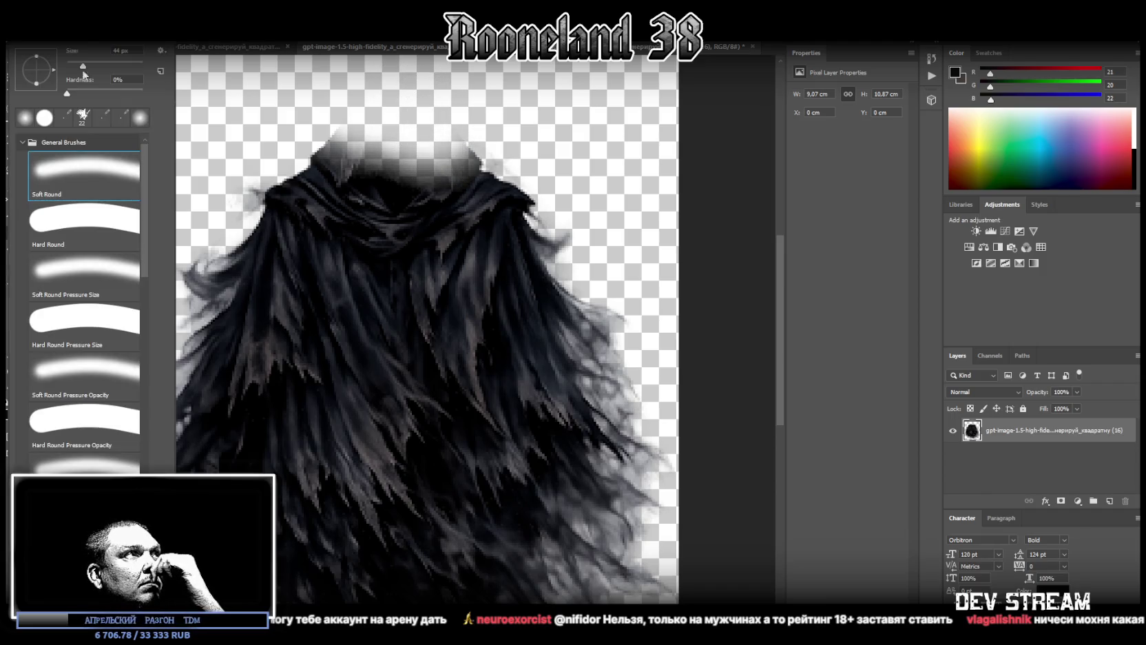
{"action": "left_click", "coordinate": [87, 230]}
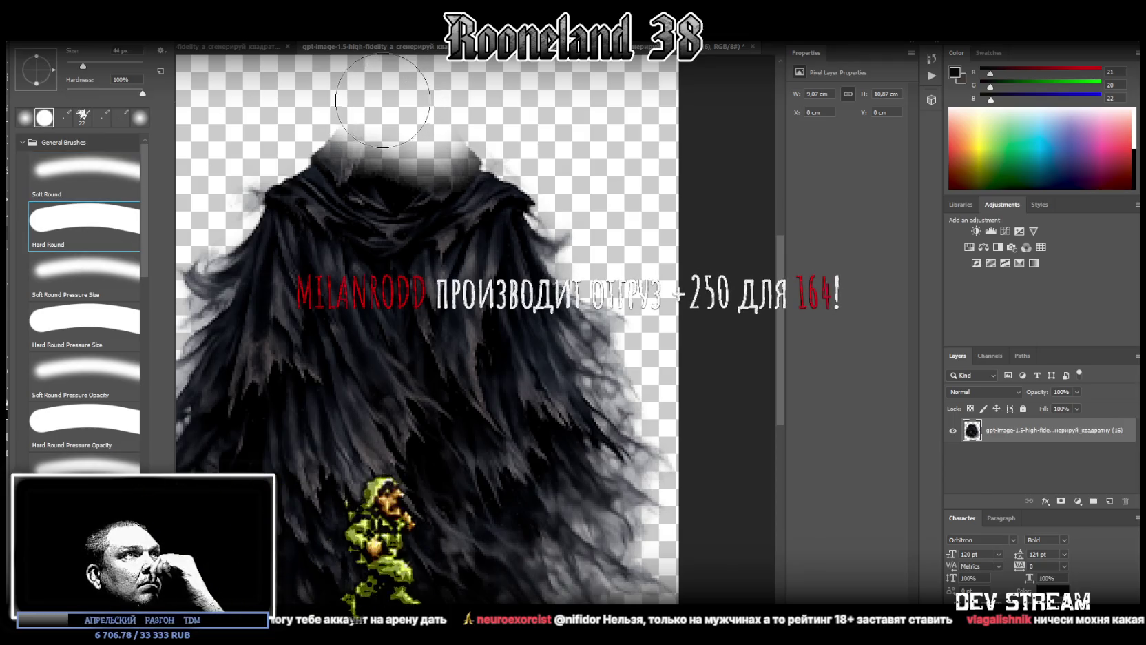
Erase the remaining hood and grey haze above the collar, then close the smart-object contents.
{"action": "key", "text": "Return"}
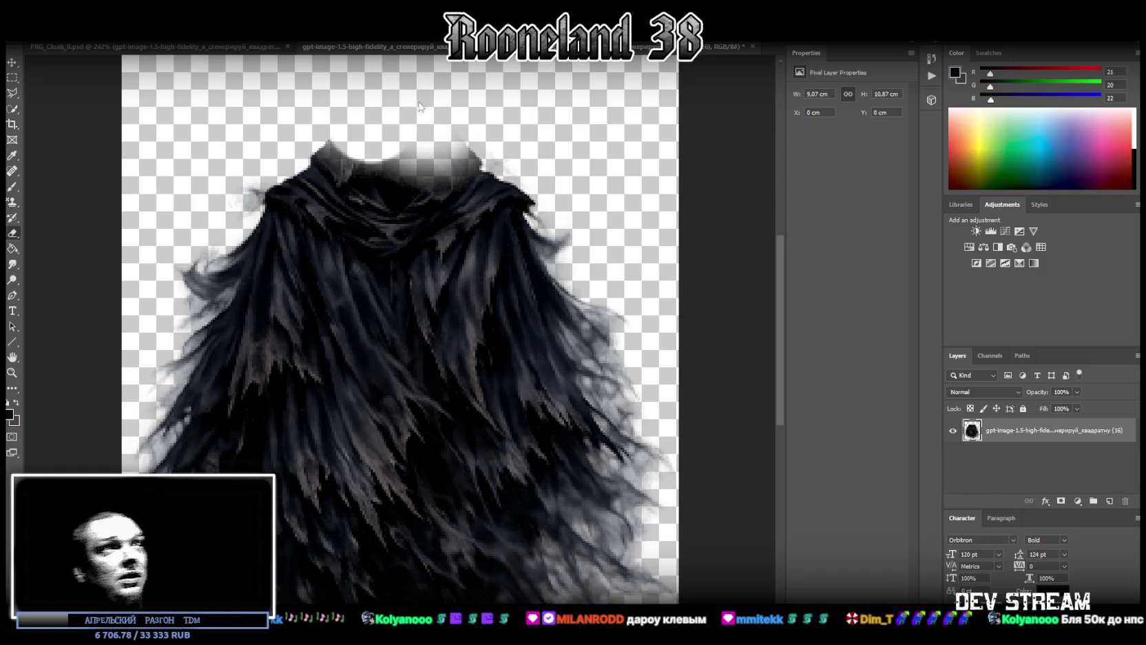
{"action": "mouse_move", "coordinate": [437, 121]}
{"action": "left_mouse_down"}
{"action": "mouse_move", "coordinate": [413, 128]}
{"action": "mouse_move", "coordinate": [466, 122]}
{"action": "mouse_move", "coordinate": [350, 131]}
{"action": "mouse_move", "coordinate": [379, 147]}
{"action": "mouse_move", "coordinate": [412, 141]}
{"action": "mouse_move", "coordinate": [391, 163]}
{"action": "mouse_move", "coordinate": [403, 161]}
{"action": "mouse_move", "coordinate": [371, 153]}
{"action": "left_mouse_up"}
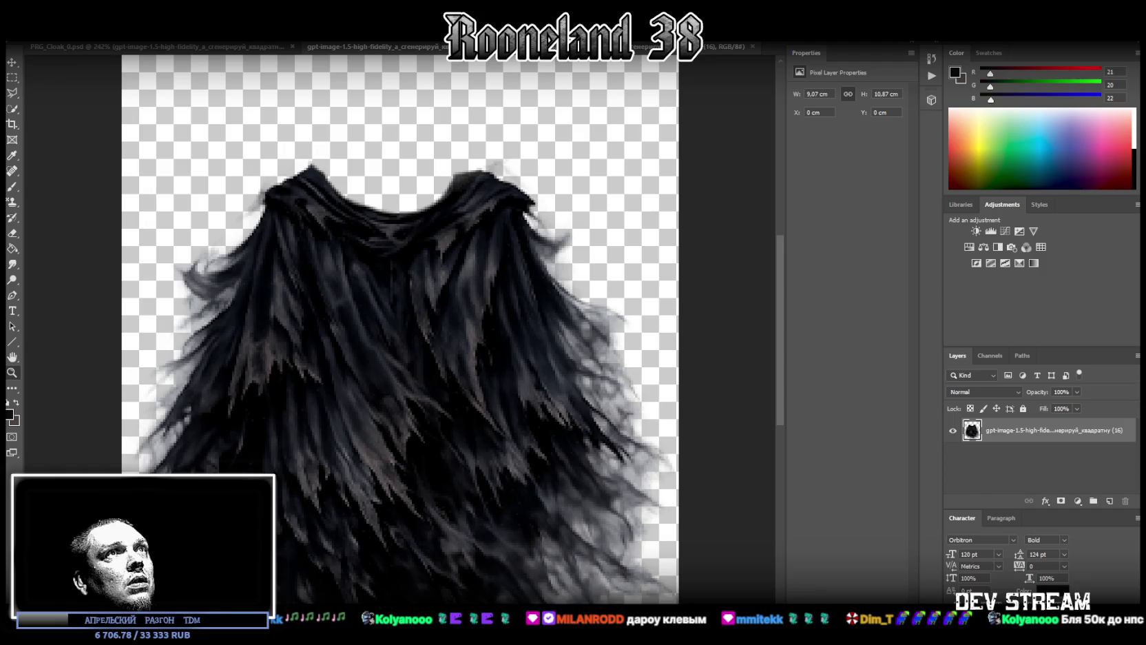
{"action": "left_click", "coordinate": [753, 47]}
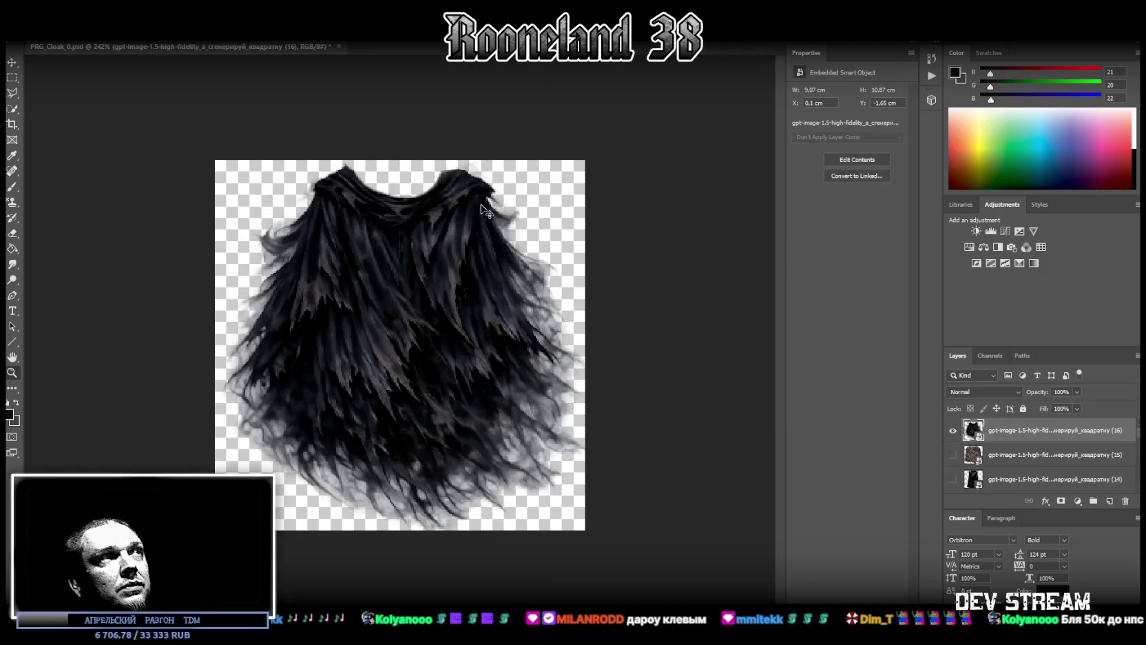
Stretch the hoodless cloak slightly taller to 9.21 × 11.04 cm and save it under a new name.
{"action": "key", "text": "ctrl+t"}
{"action": "left_click_drag", "start_coordinate": [403, 90], "coordinate": [404, 85]}
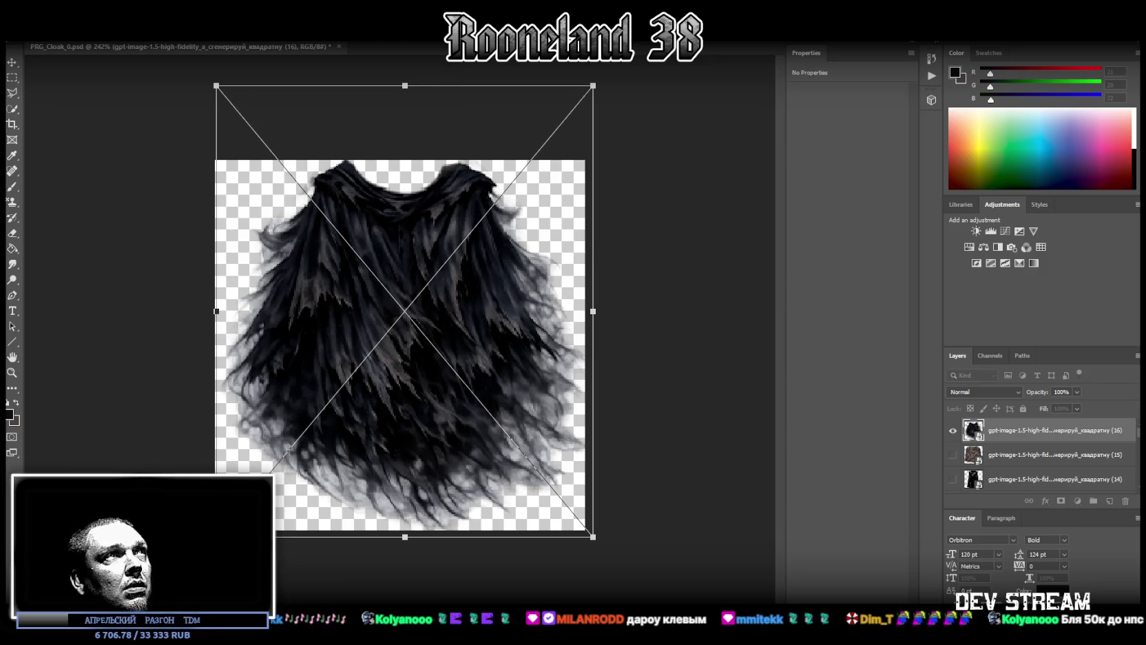
{"action": "key", "text": "Return"}
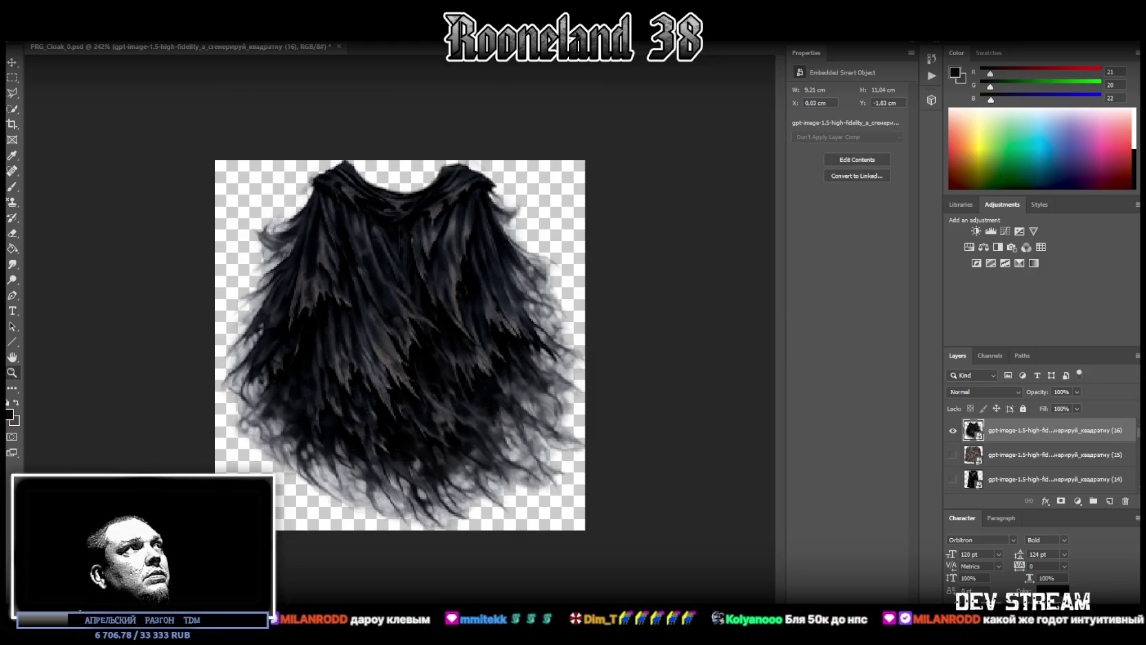
{"action": "left_click", "coordinate": [15, 8]}
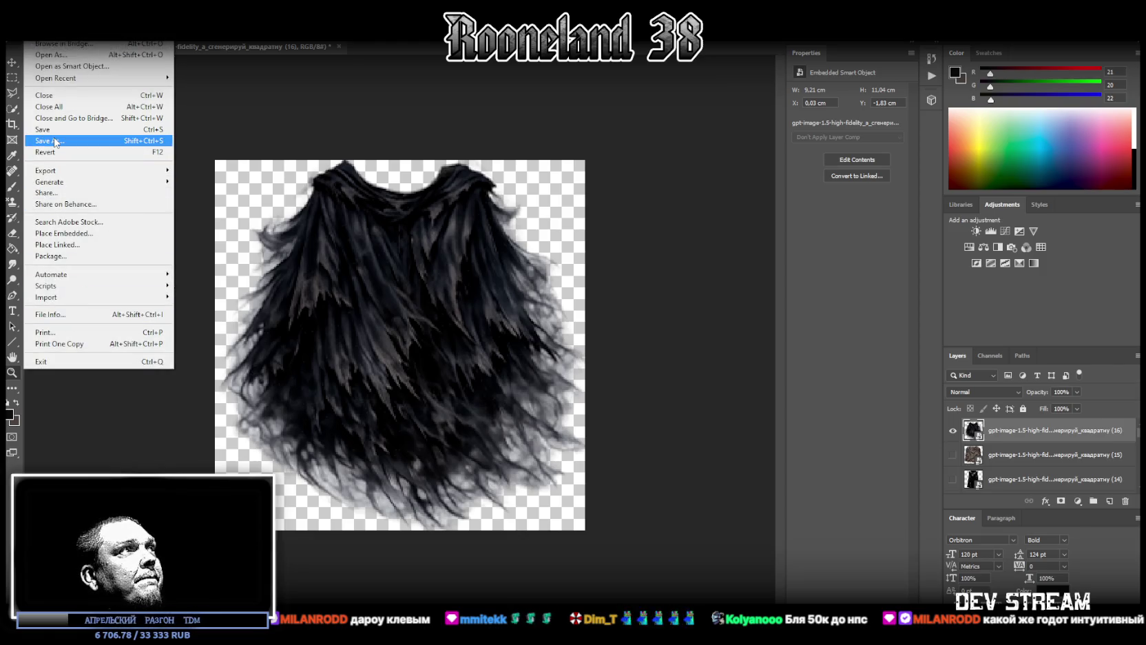
{"action": "left_click", "coordinate": [83, 141]}
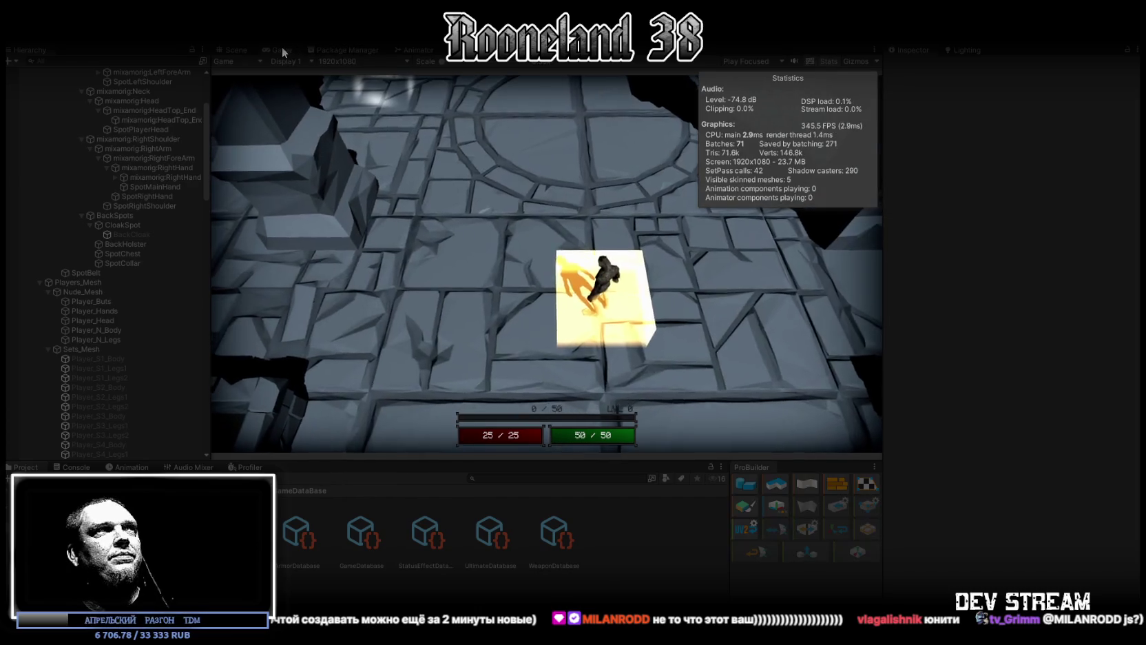
Play the game, walk and attack with the cloaked character around the arena, then stop Play mode.
{"action": "double_click", "coordinate": [279, 48]}
{"action": "left_click", "coordinate": [560, 334]}
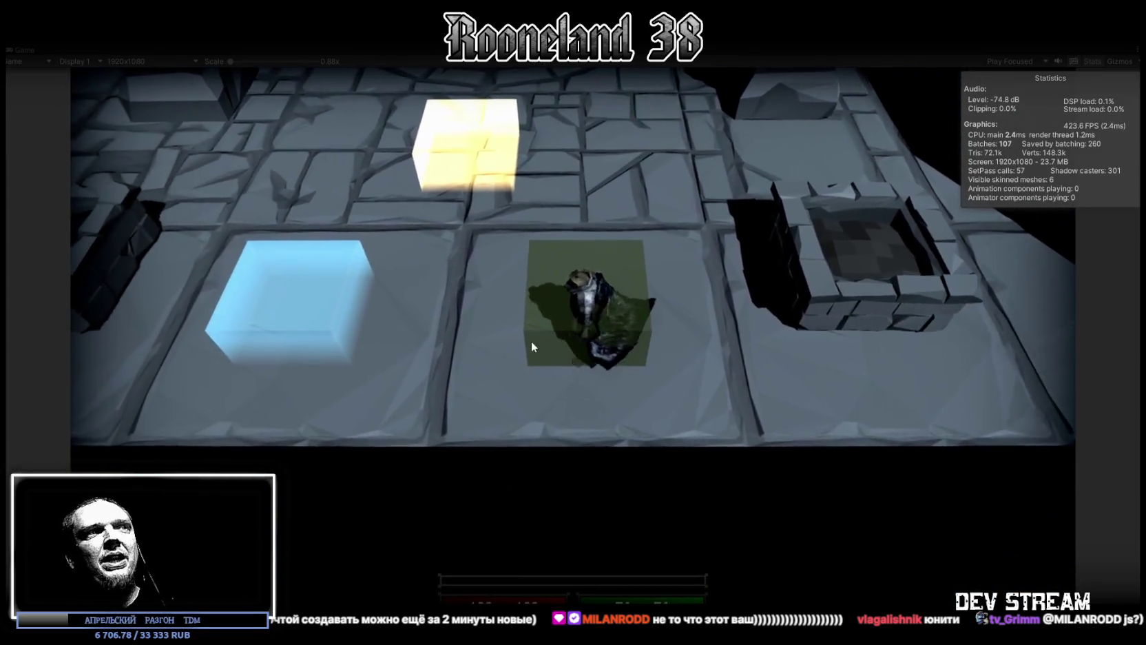
{"action": "left_click", "coordinate": [531, 341]}
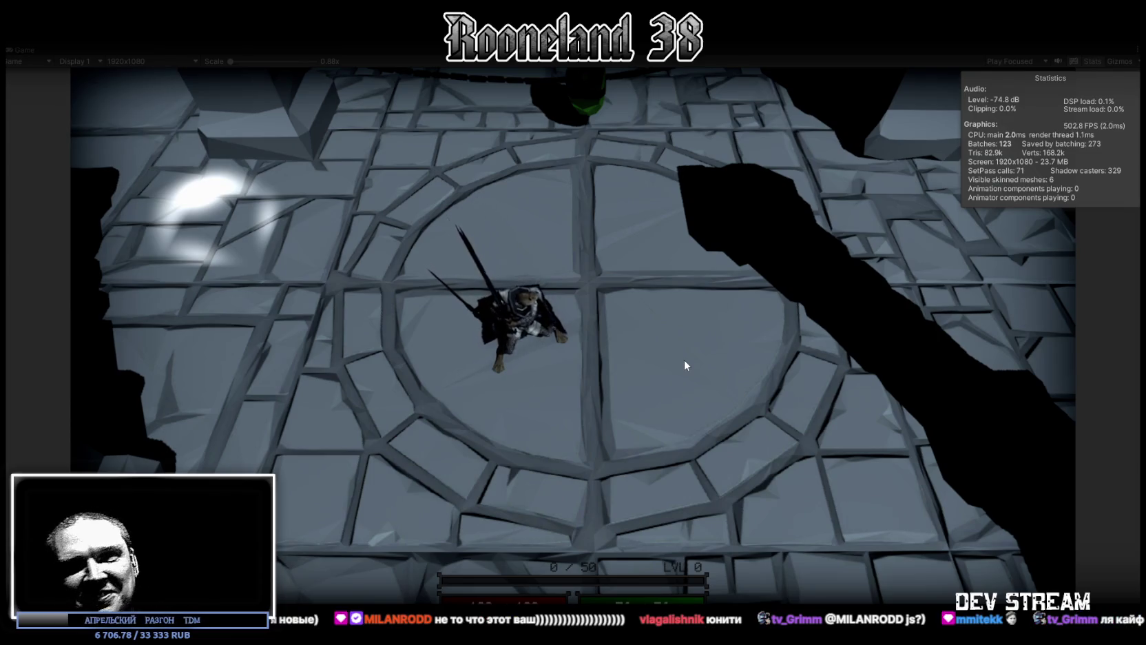
{"action": "left_click", "coordinate": [695, 332]}
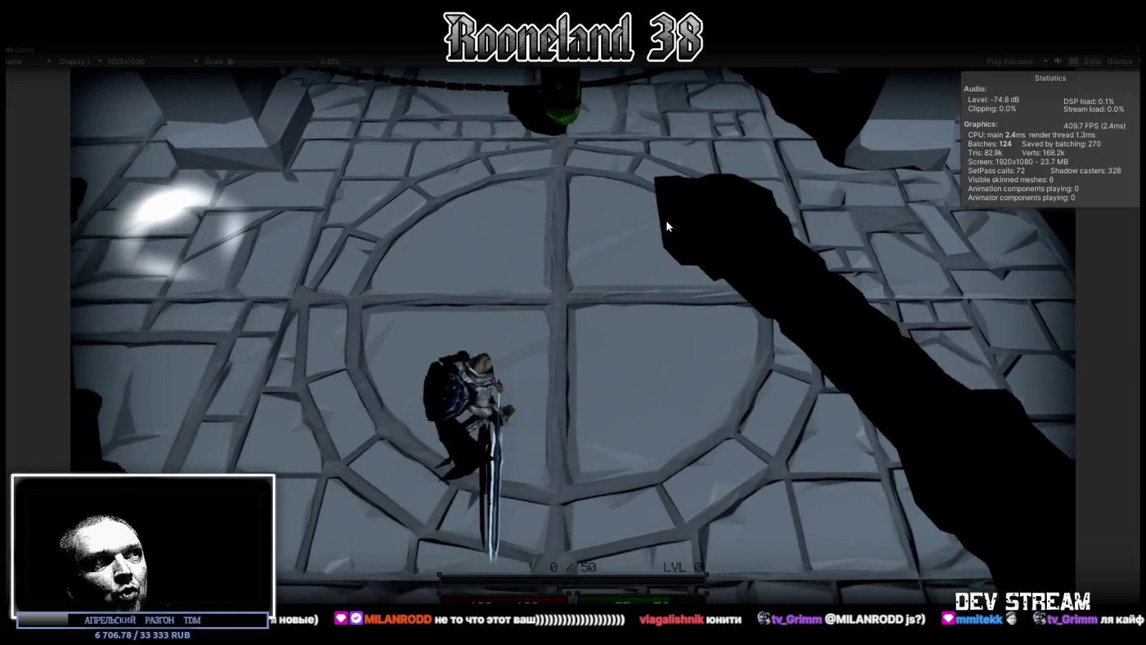
{"action": "left_click", "coordinate": [663, 318]}
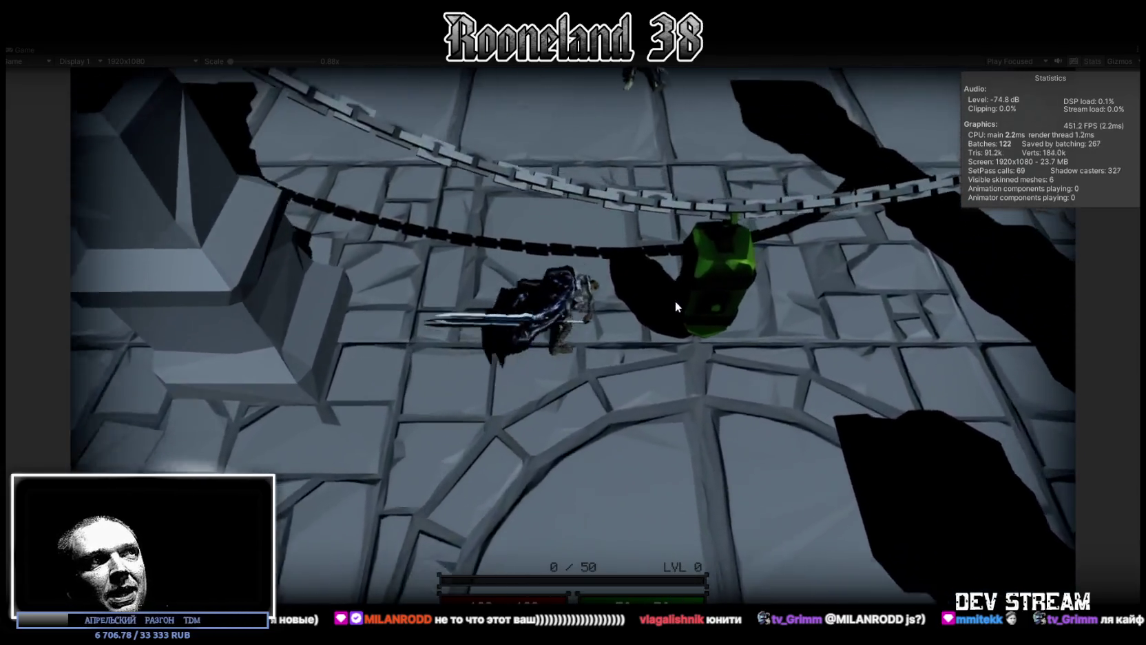
{"action": "left_click", "coordinate": [640, 329]}
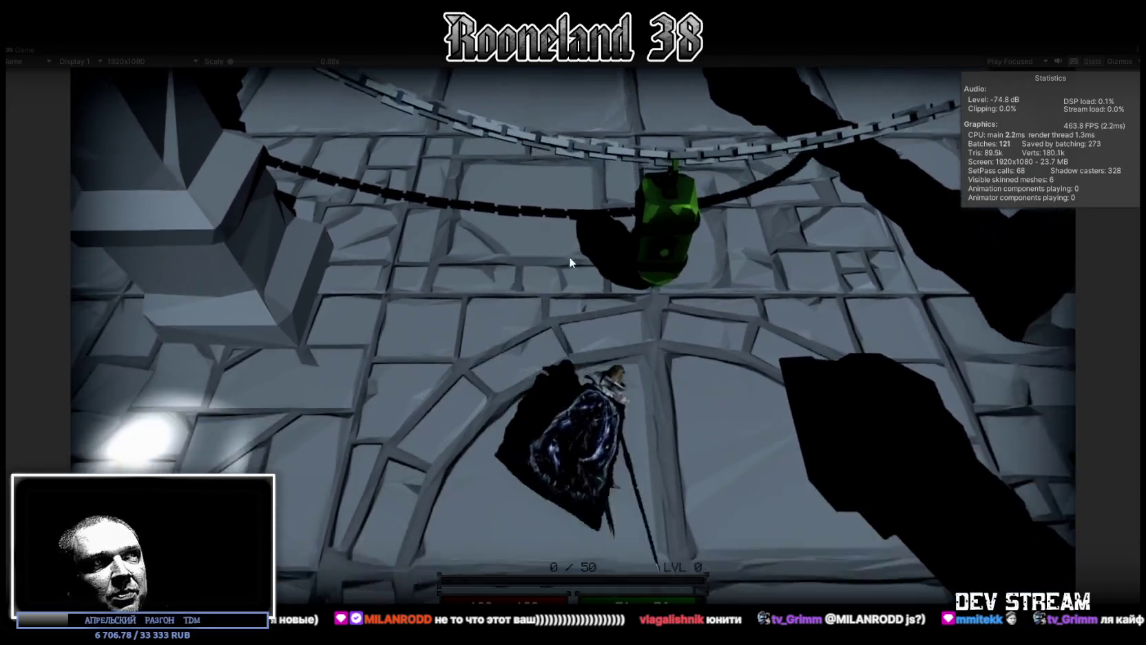
{"action": "left_click", "coordinate": [636, 338]}
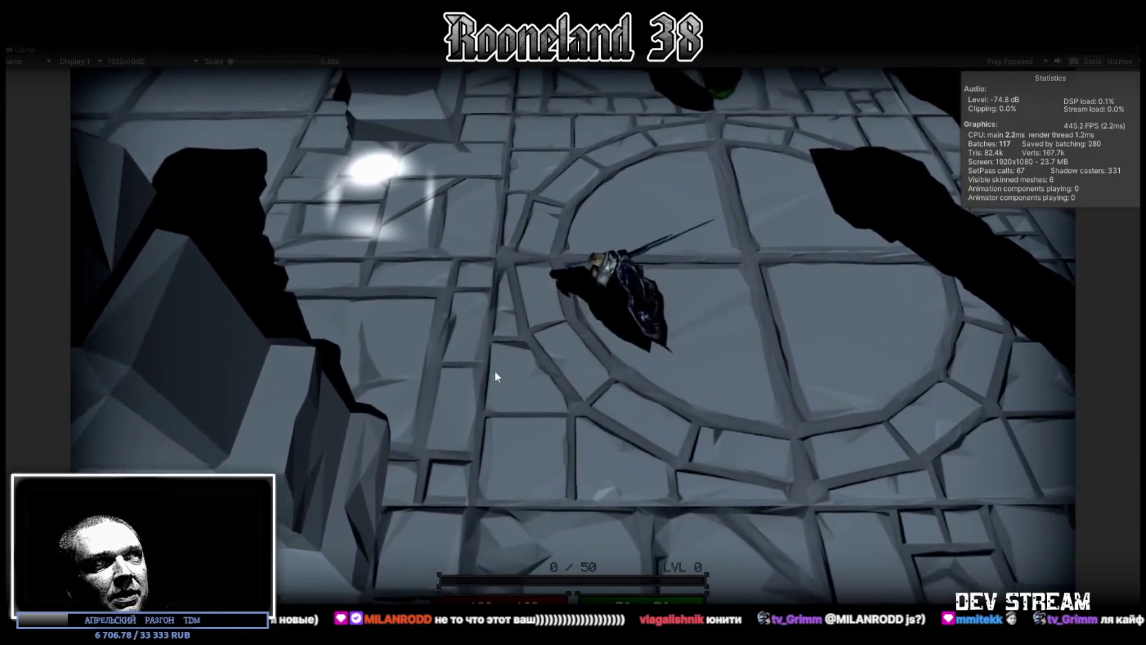
{"action": "left_click", "coordinate": [665, 405]}
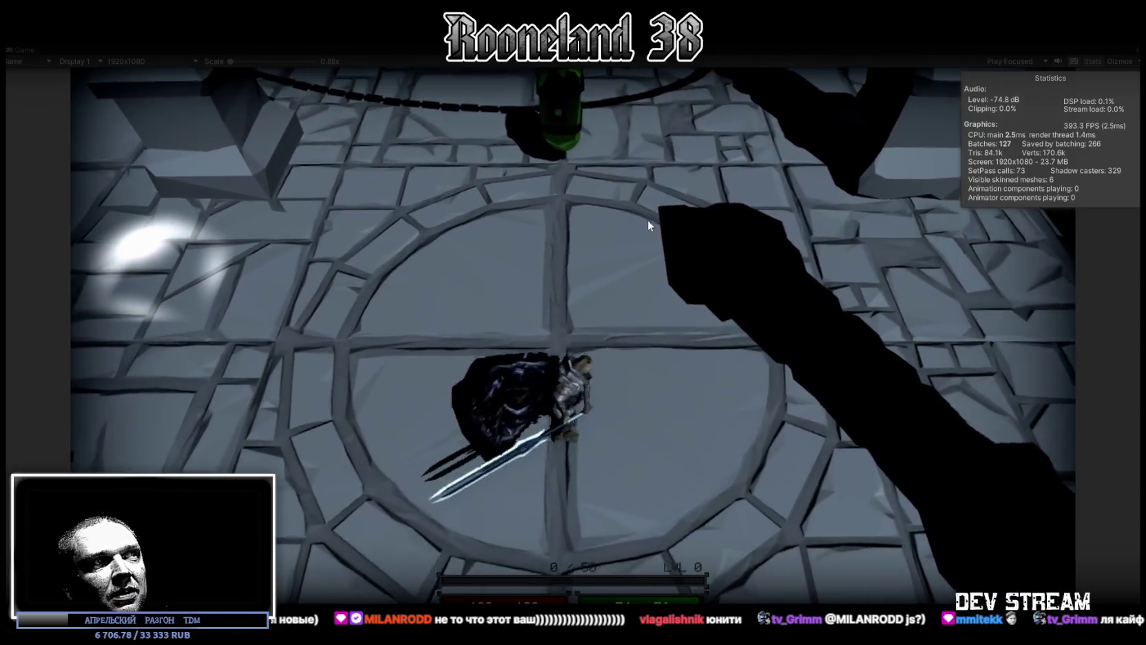
{"action": "left_click", "coordinate": [639, 211]}
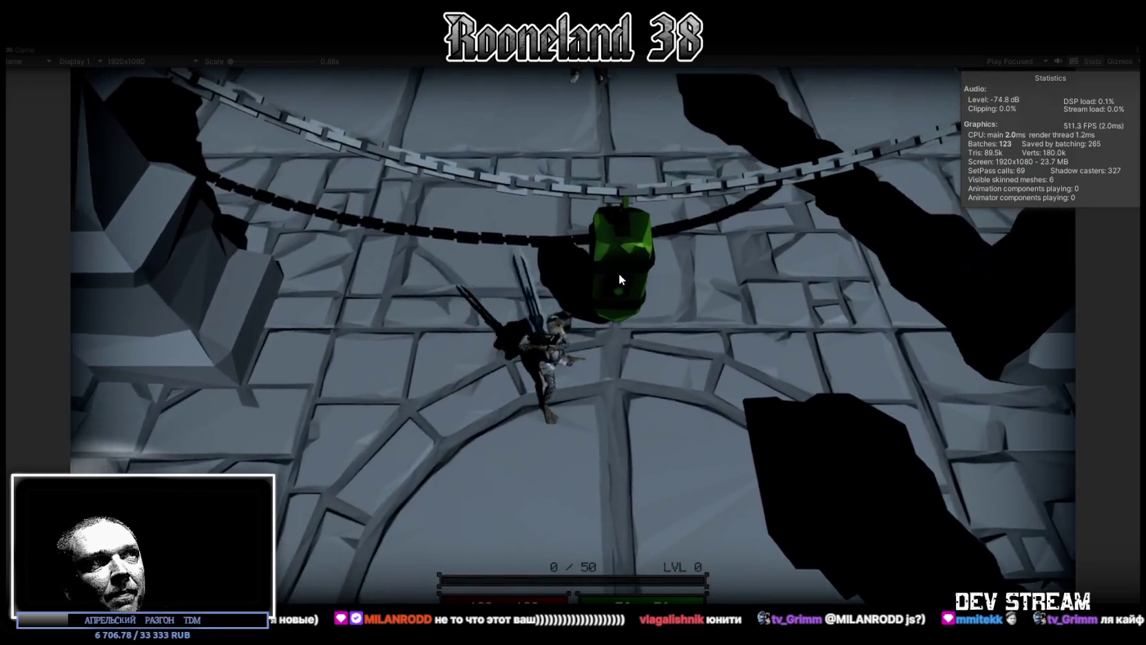
{"action": "left_click", "coordinate": [619, 273]}
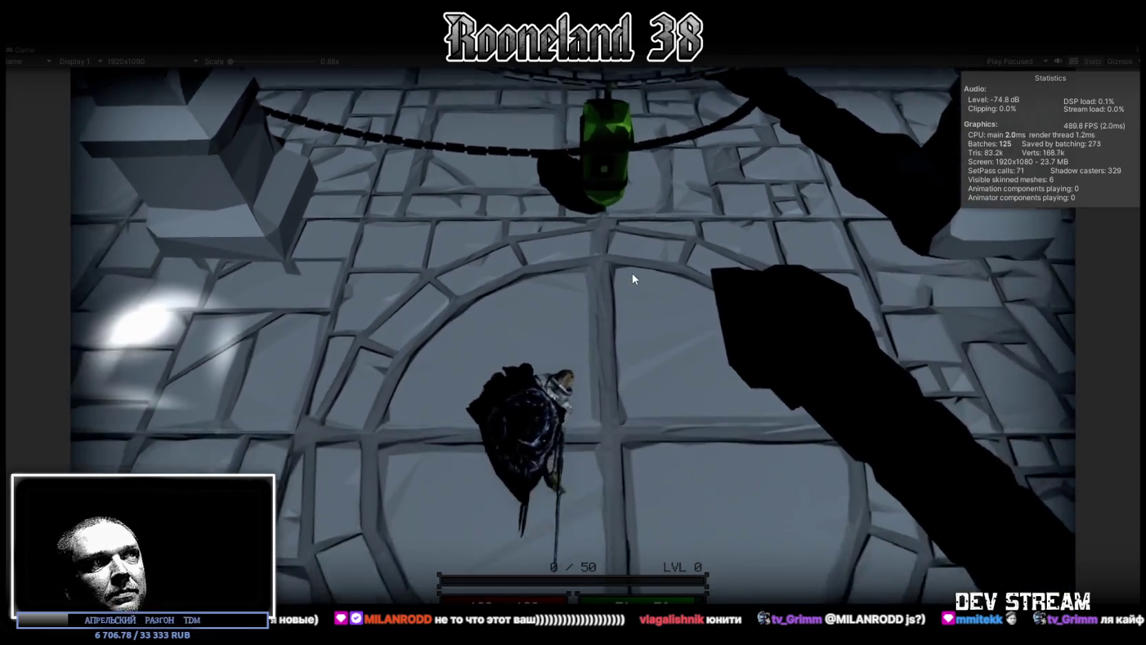
{"action": "key", "text": "ctrl+p"}
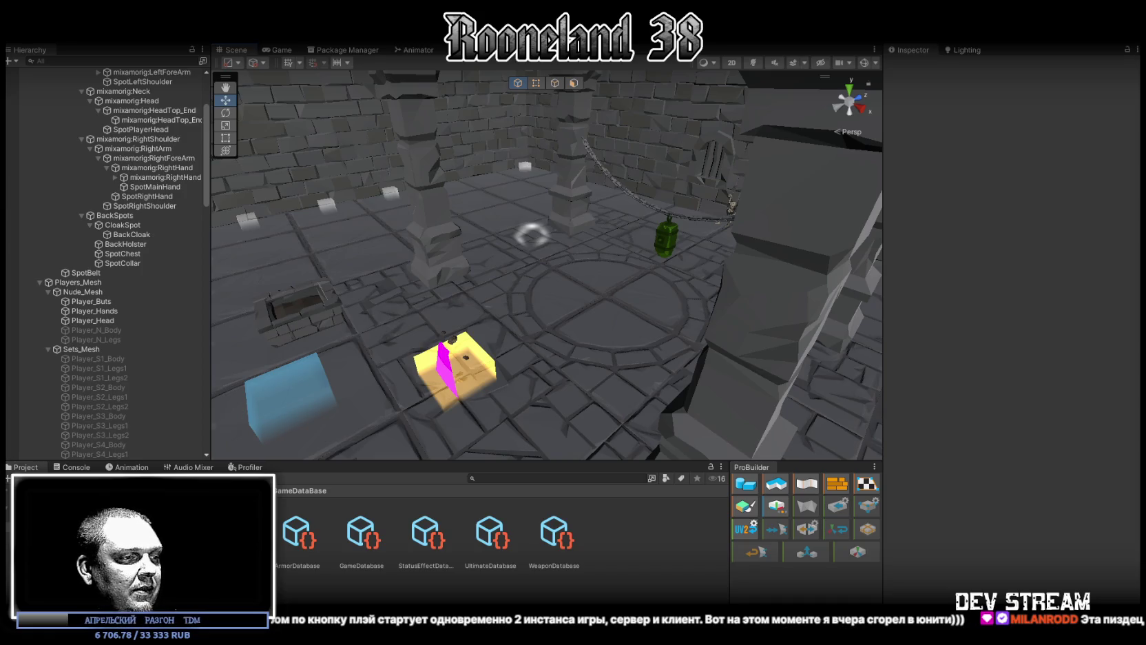
Back in Photoshop, hide the black feathered cloak and nudge the placed pale blue cloth slightly upward.
{"action": "key", "text": "alt+Tab"}
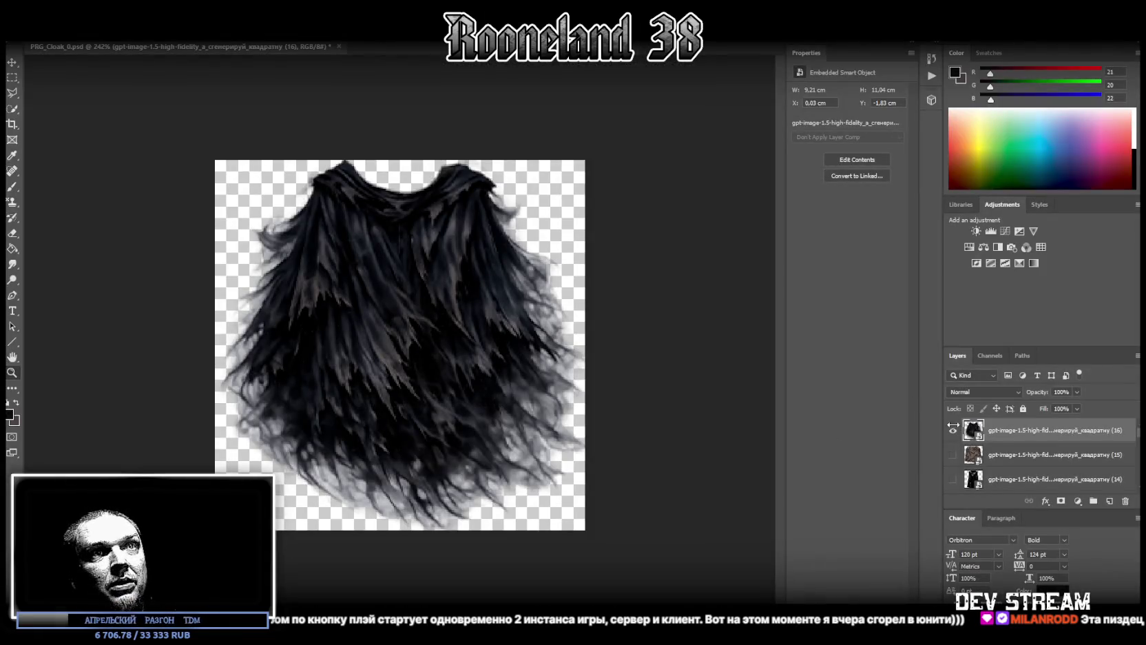
{"action": "left_click", "coordinate": [952, 432]}
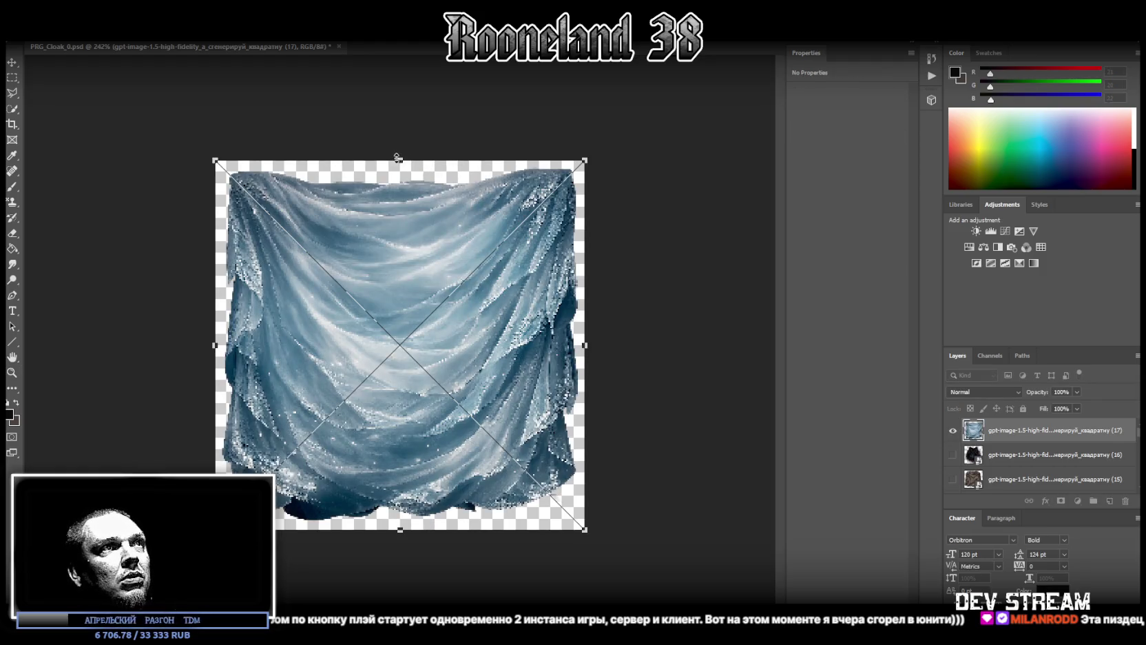
{"action": "left_click_drag", "start_coordinate": [409, 223], "coordinate": [408, 216]}
{"action": "key", "text": "Return"}
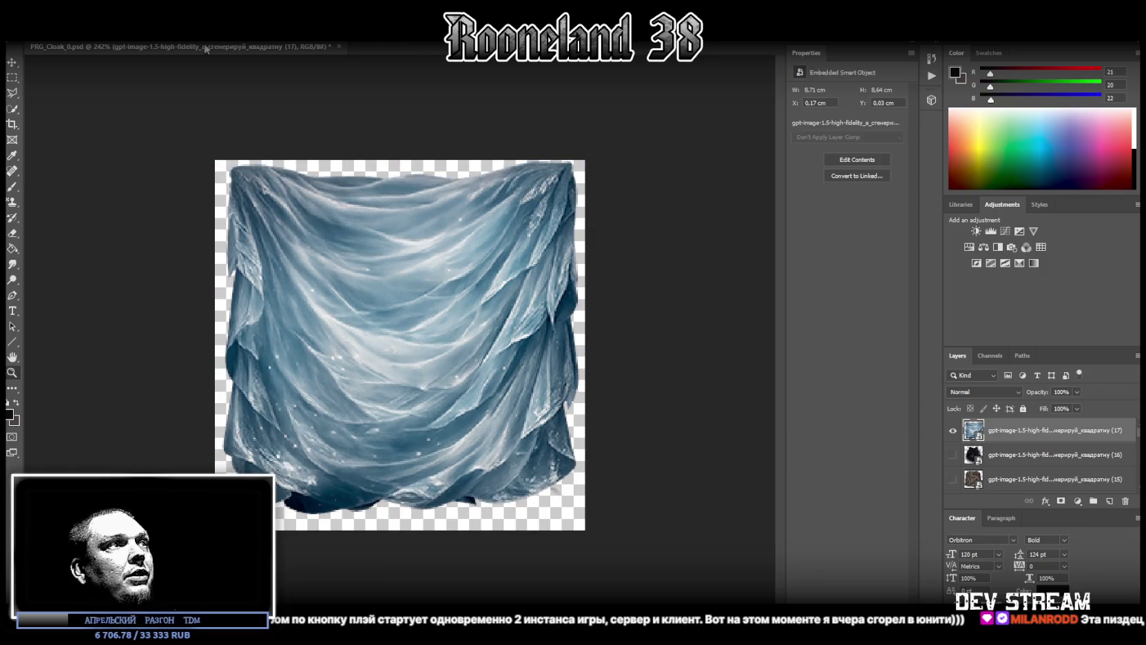
Use the File menu to place the next image, then hide the pale blue cloth layer.
{"action": "left_click", "coordinate": [28, 36]}
{"action": "left_click", "coordinate": [69, 143]}
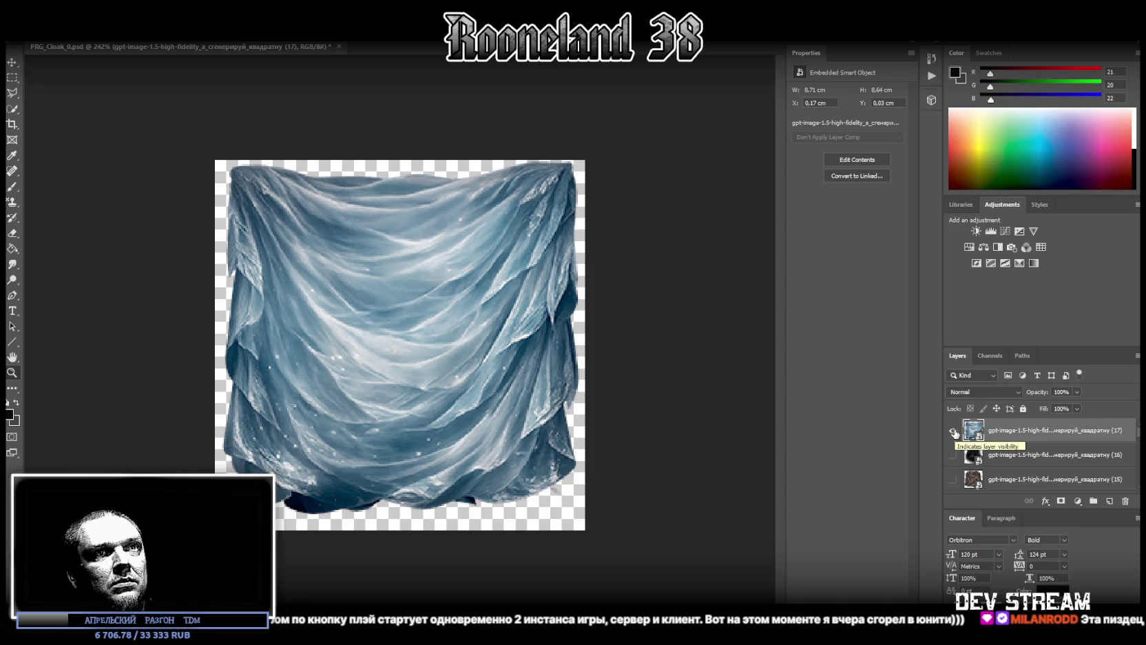
{"action": "left_click", "coordinate": [954, 431]}
Place the dark scaly hooded cloak image and enlarge it proportionally.
{"action": "left_click_drag", "start_coordinate": [516, 525], "coordinate": [397, 397]}
{"action": "left_click_drag", "start_coordinate": [400, 157], "coordinate": [400, 150]}
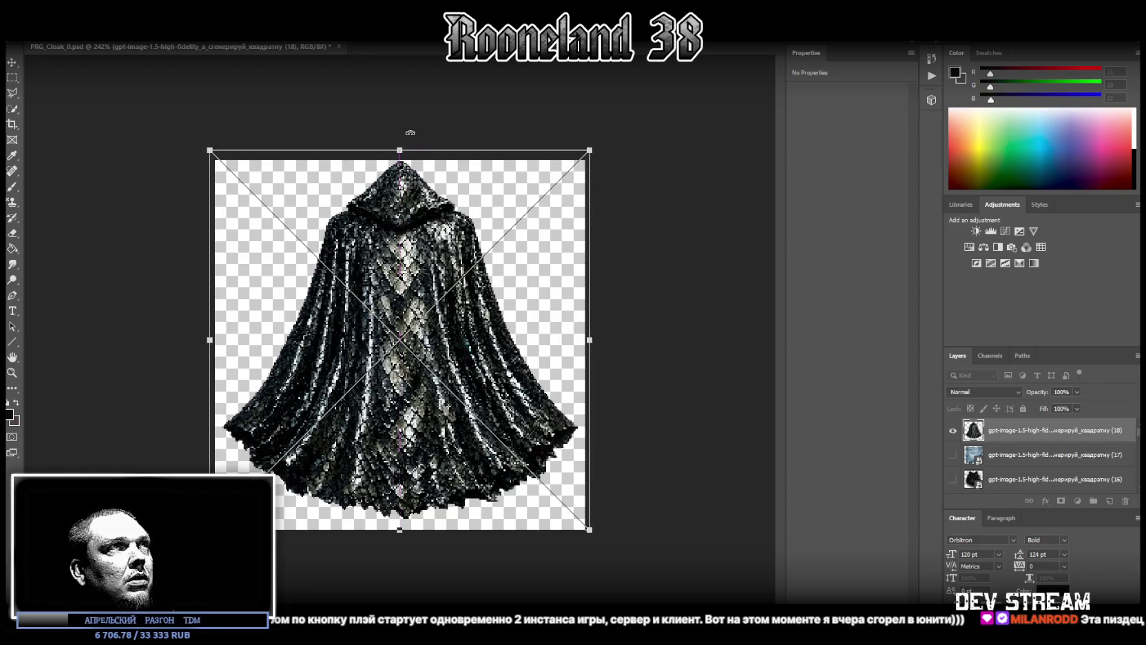
{"action": "key", "text": "Return"}
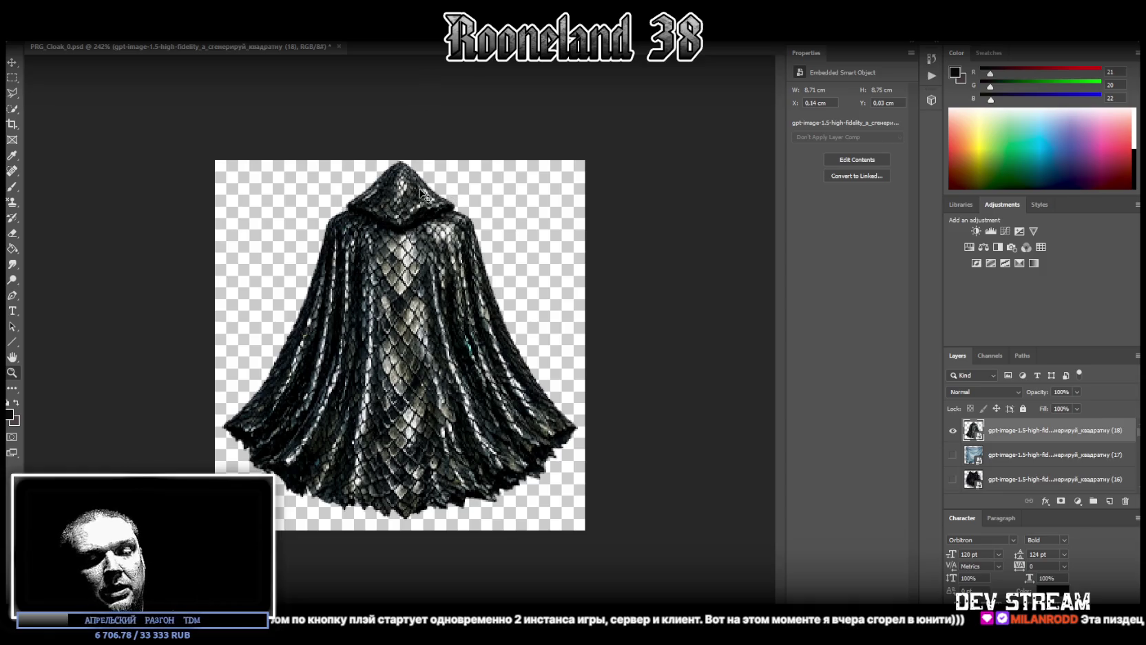
Stretch the scaly cloak taller and shift it down so the hood fits, ending at 9 × 9.07 cm.
{"action": "key", "text": "ctrl+t"}
{"action": "mouse_move", "coordinate": [400, 149]}
{"action": "left_mouse_down"}
{"action": "mouse_move", "coordinate": [400, 118]}
{"action": "mouse_move", "coordinate": [401, 138]}
{"action": "left_mouse_up"}
{"action": "left_click_drag", "start_coordinate": [429, 235], "coordinate": [421, 204]}
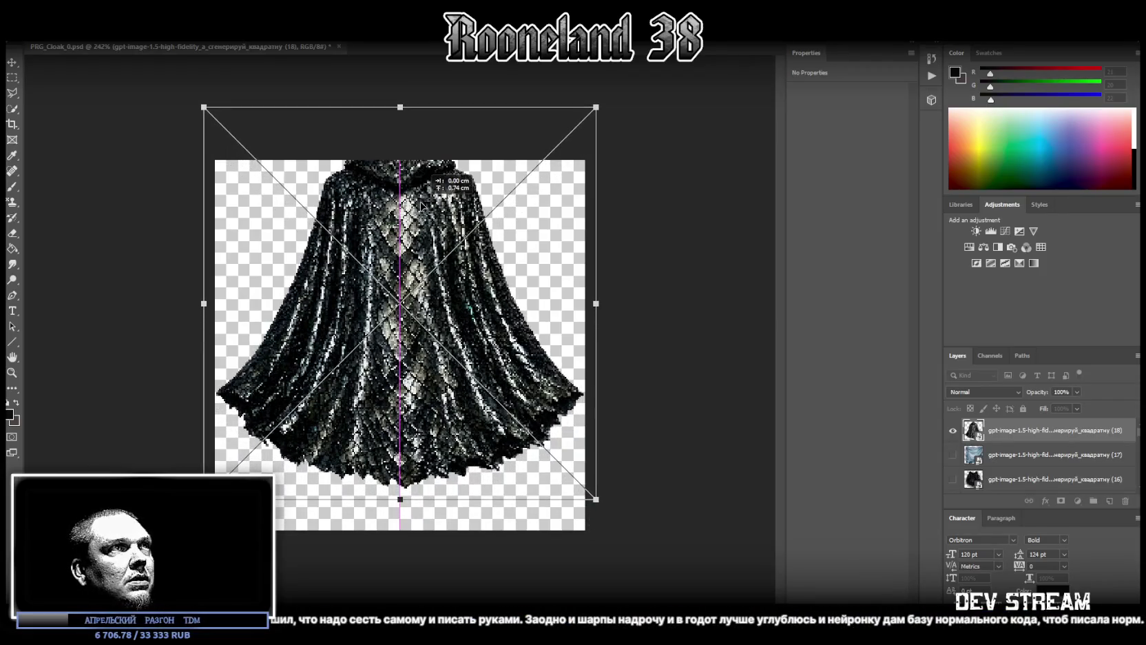
{"action": "key", "text": "Return"}
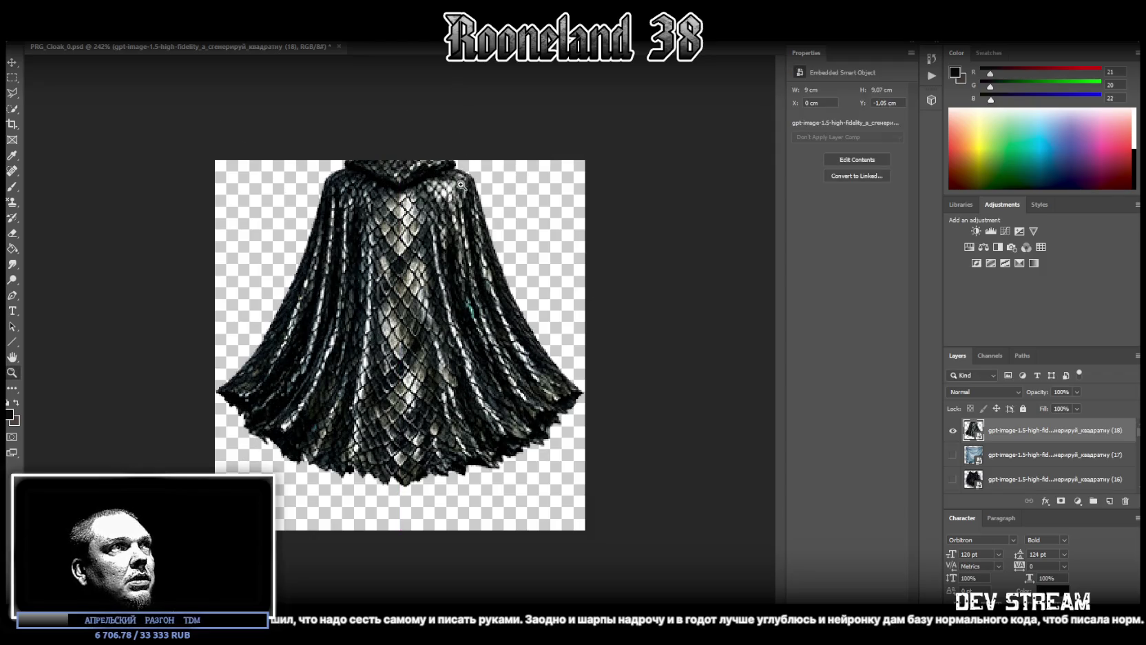
{"action": "key", "text": "v"}
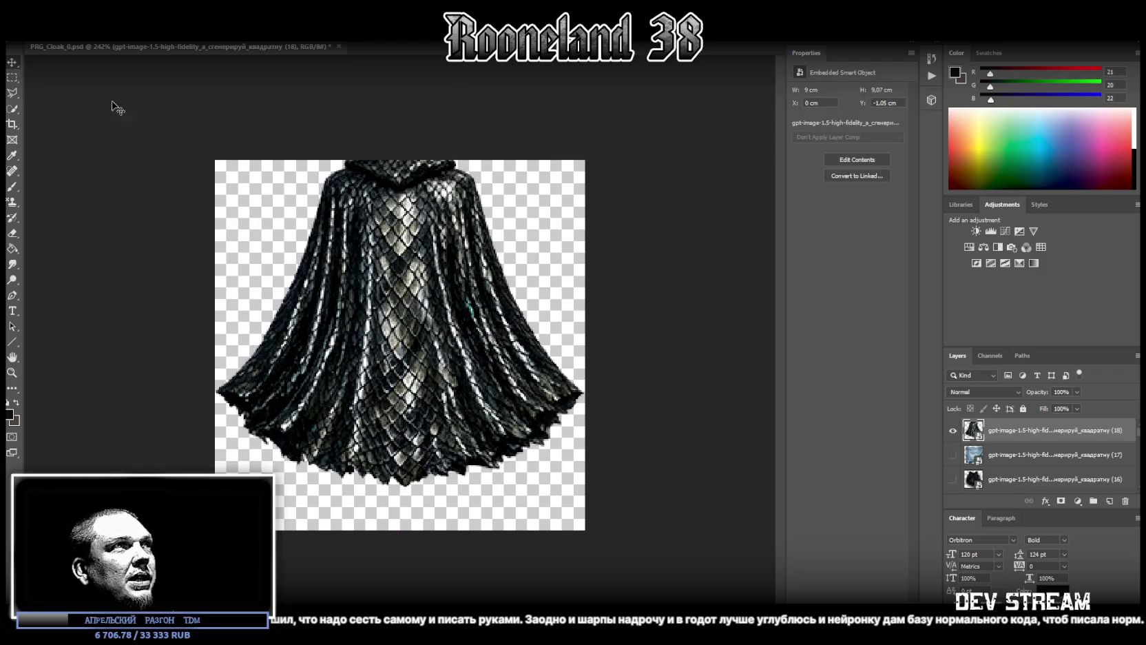
{"action": "left_click_drag", "start_coordinate": [430, 246], "coordinate": [425, 273]}
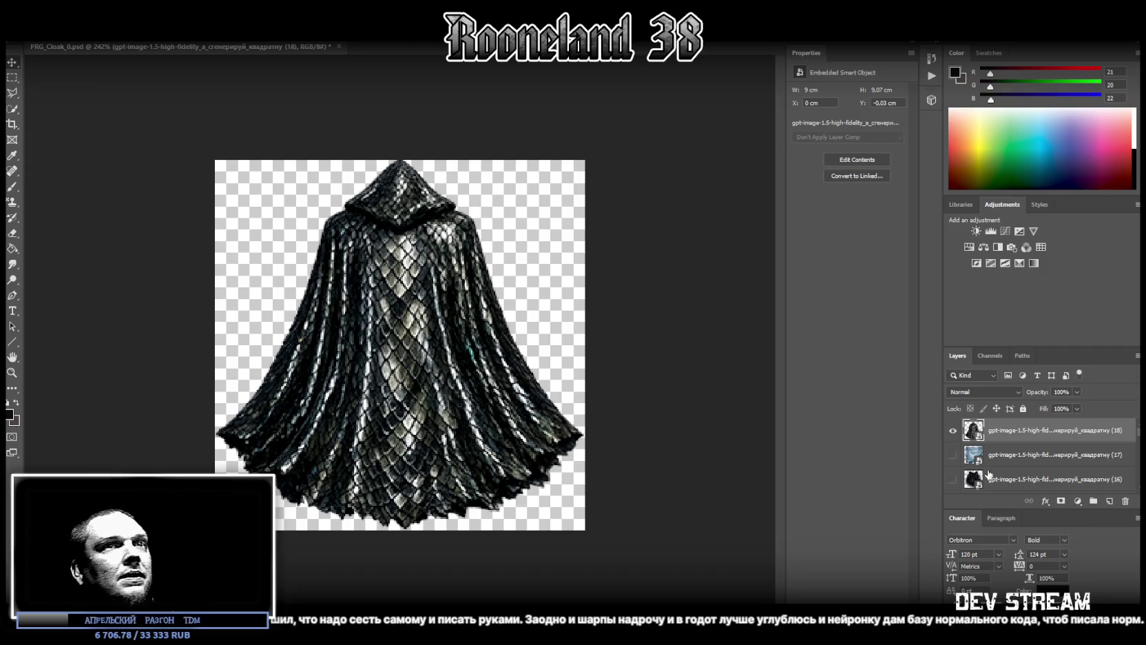
Rasterize the scaly cloak layer and convert it back into a smart object.
{"action": "right_click", "coordinate": [997, 423]}
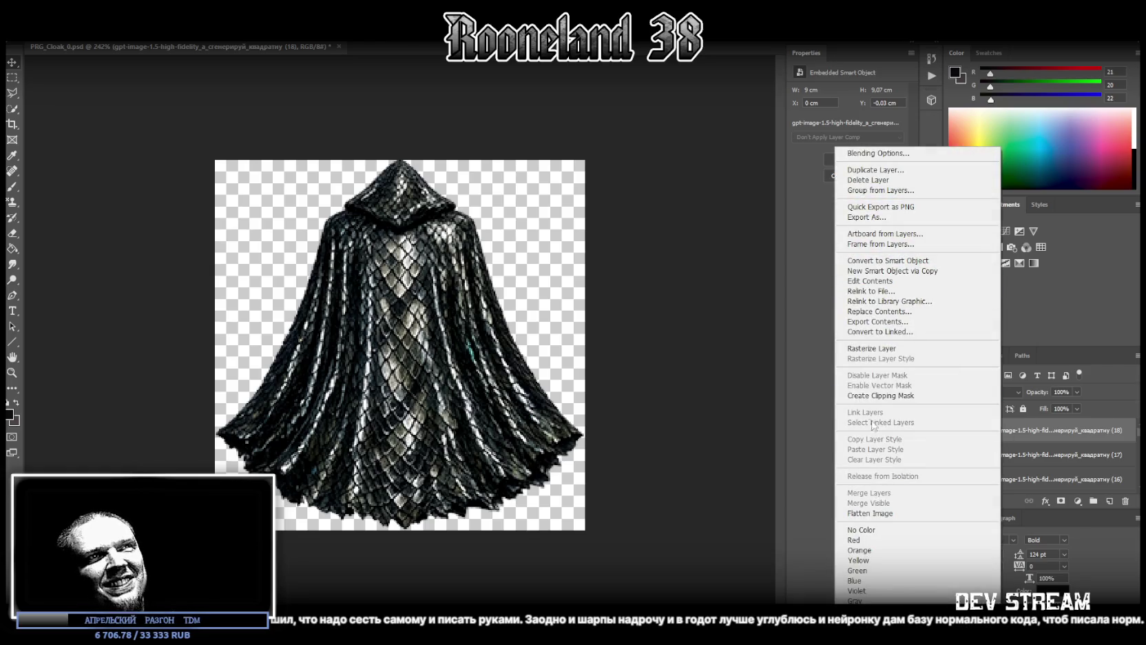
{"action": "left_click", "coordinate": [874, 348]}
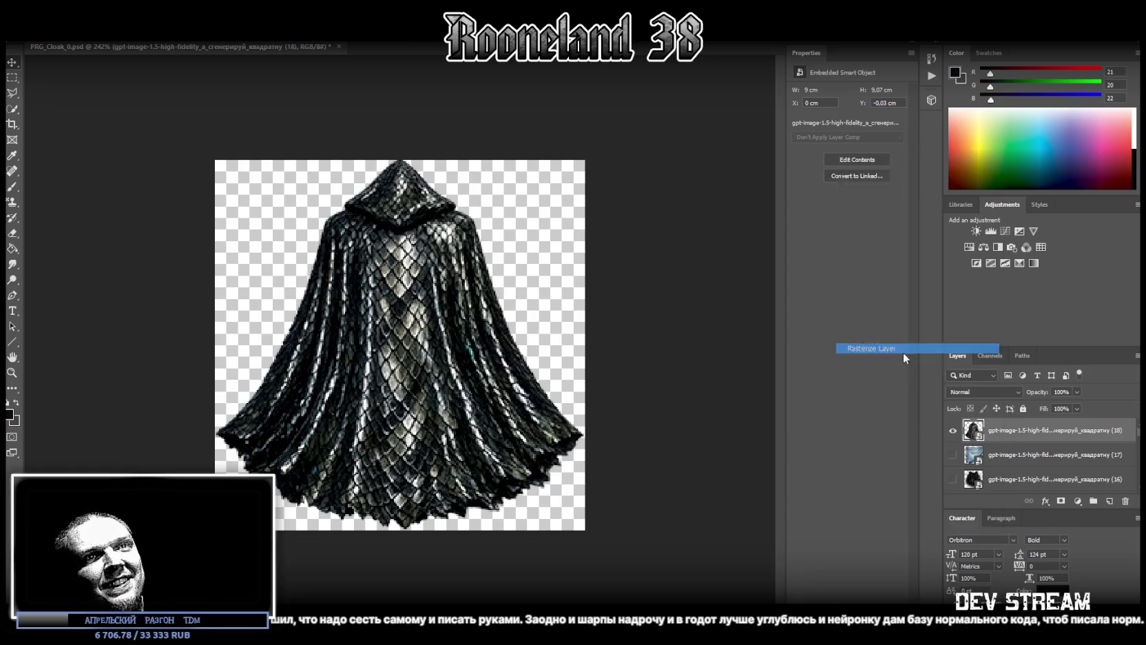
{"action": "right_click", "coordinate": [1009, 431]}
{"action": "left_click", "coordinate": [913, 305]}
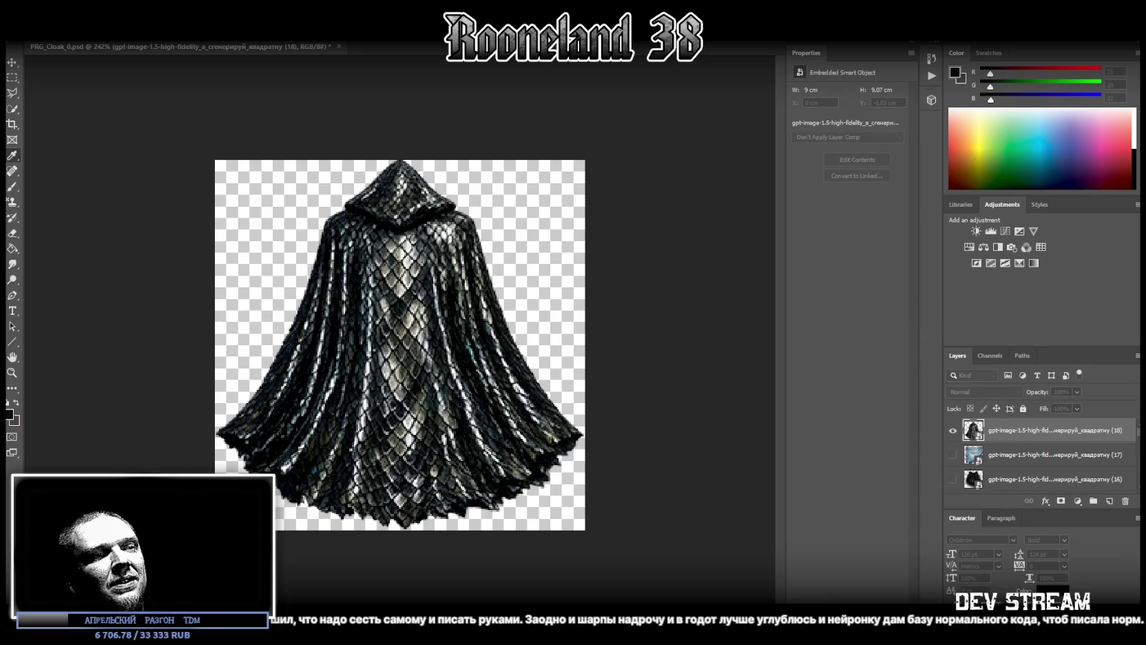
In the smart object's contents, zoom in on the hood and cut its pointed top onto its own layer.
{"action": "left_click", "coordinate": [857, 159]}
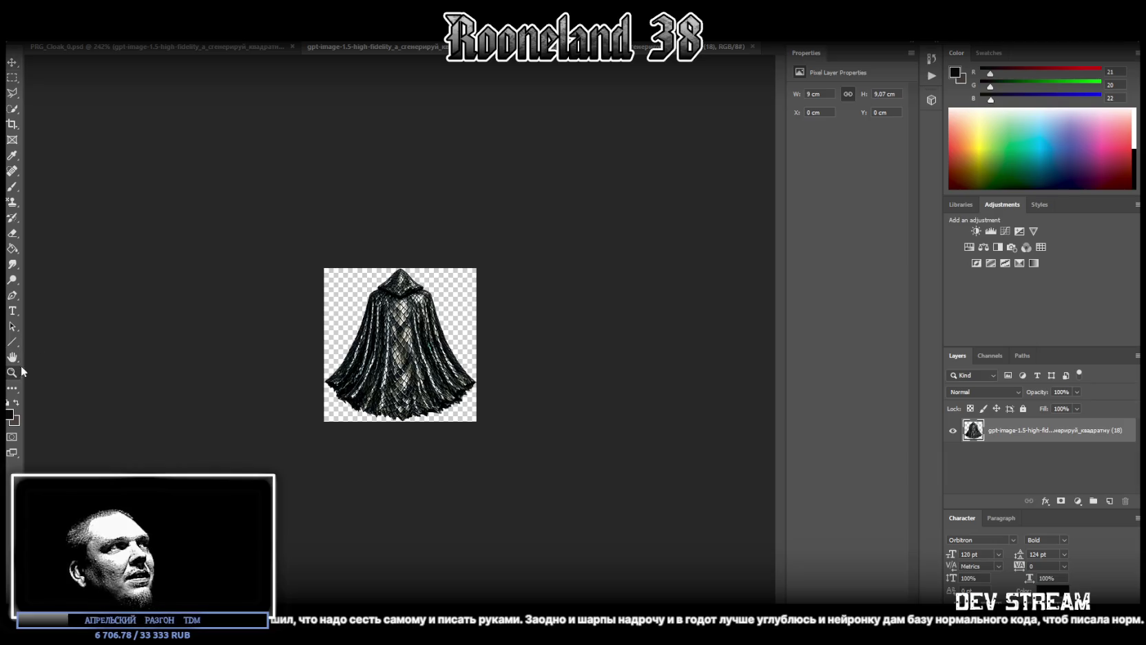
{"action": "left_click", "coordinate": [13, 372]}
{"action": "left_click_drag", "start_coordinate": [363, 281], "coordinate": [371, 239]}
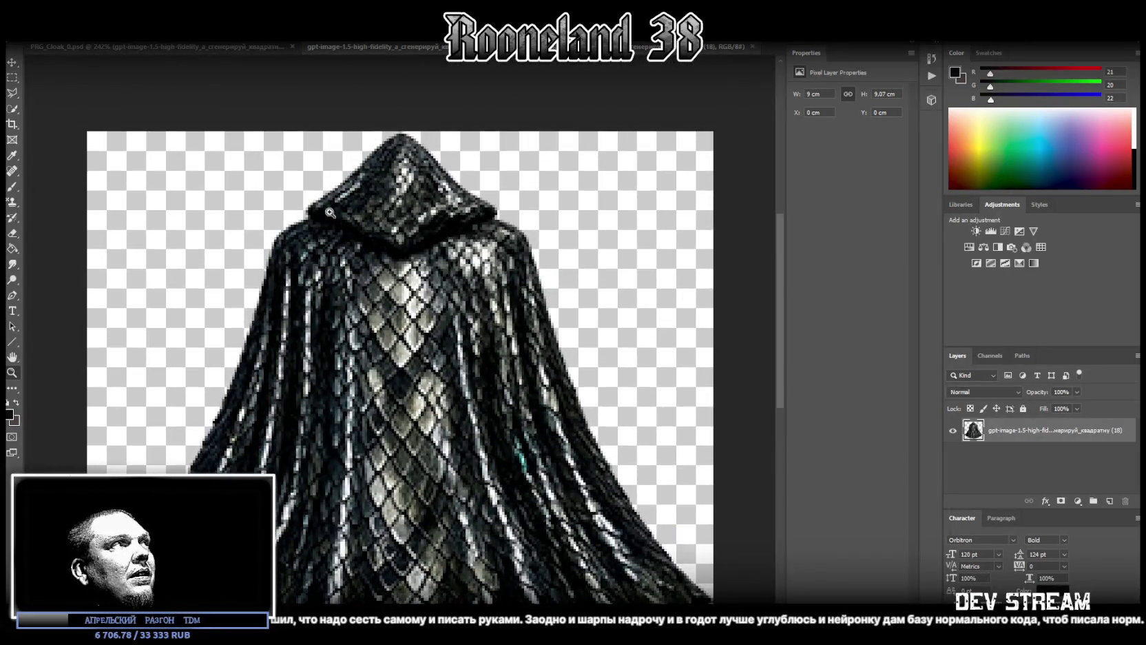
{"action": "key", "text": "m"}
{"action": "mouse_move", "coordinate": [242, 222]}
{"action": "left_mouse_down"}
{"action": "mouse_move", "coordinate": [534, 194]}
{"action": "mouse_move", "coordinate": [554, 118]}
{"action": "left_mouse_up"}
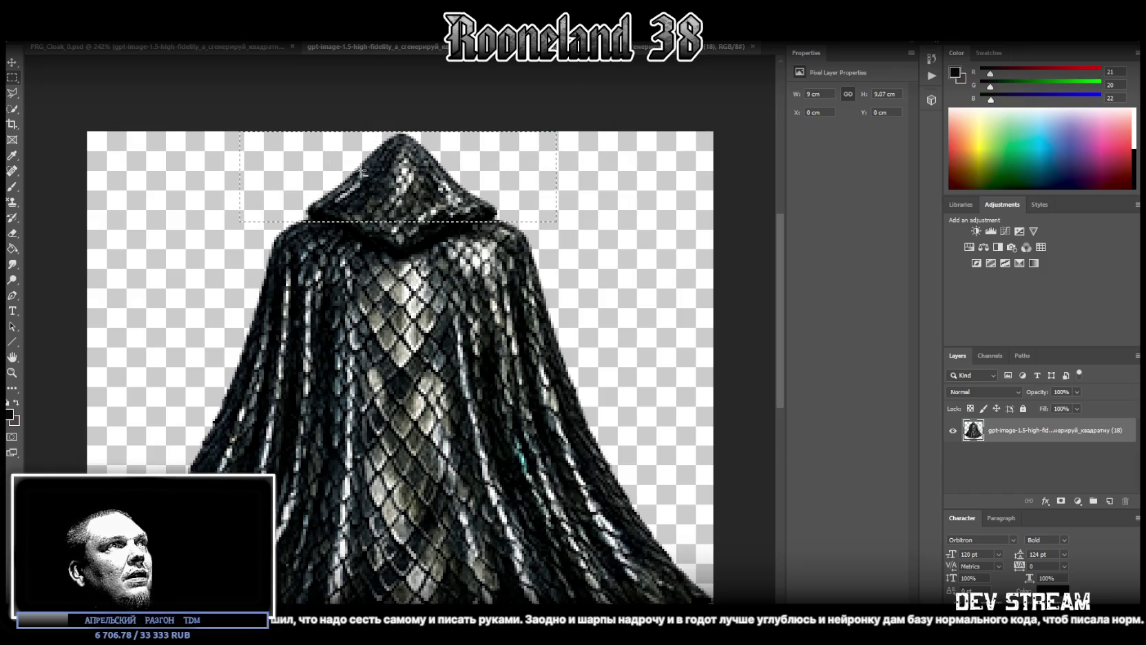
{"action": "right_click", "coordinate": [361, 172]}
{"action": "left_click", "coordinate": [427, 262]}
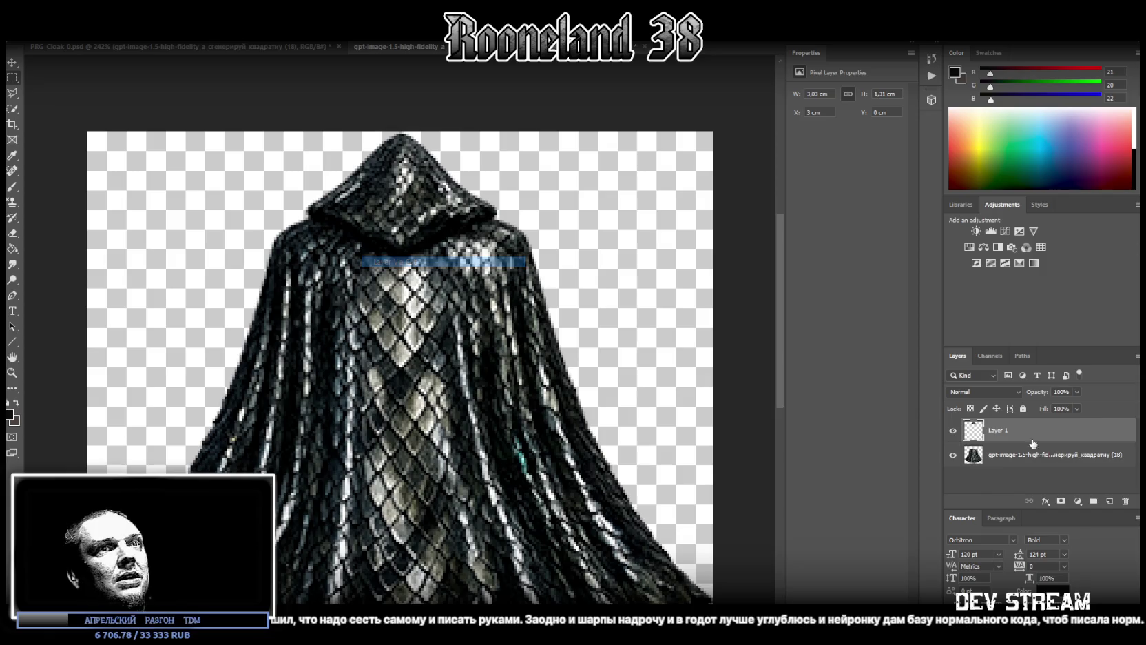
Make the hood-top piece a smart object, squash it flatter, and position it on the cloak.
{"action": "right_click", "coordinate": [1018, 432]}
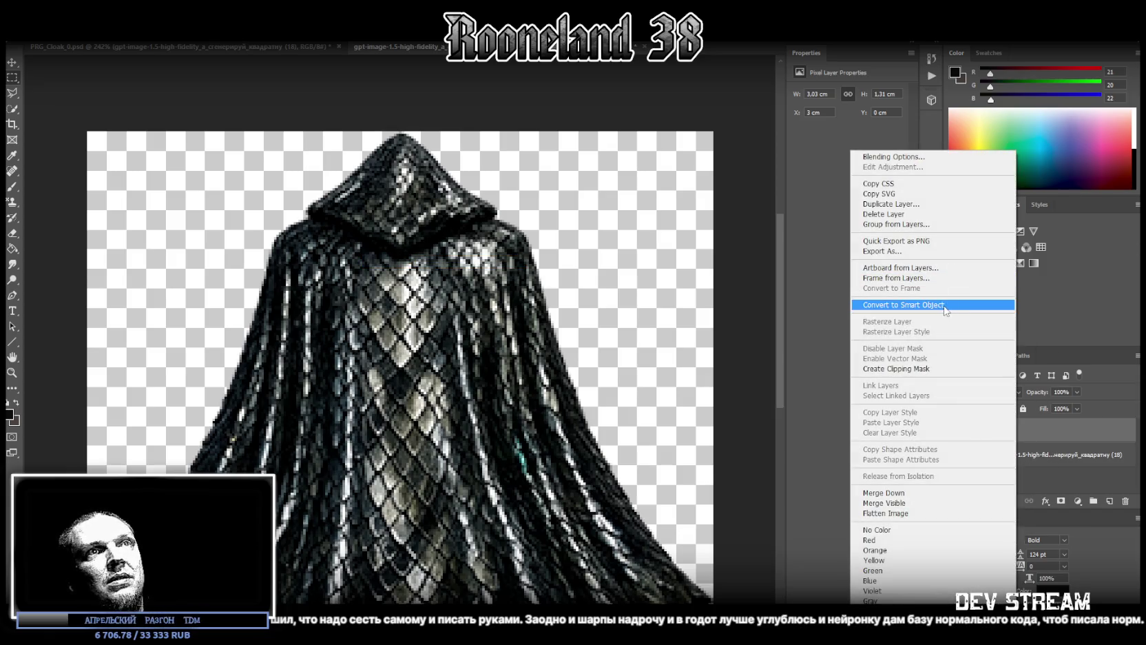
{"action": "left_click", "coordinate": [902, 304]}
{"action": "key", "text": "ctrl+t"}
{"action": "left_click_drag", "start_coordinate": [402, 129], "coordinate": [389, 193]}
{"action": "key", "text": "Return"}
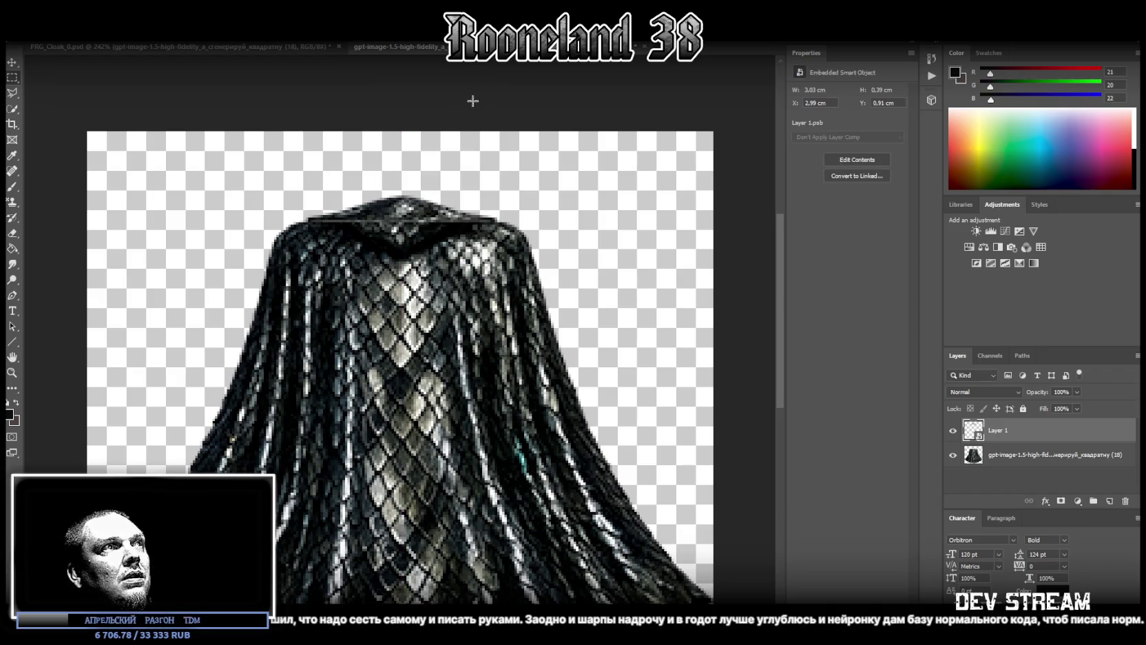
{"action": "left_click", "coordinate": [12, 63]}
{"action": "mouse_move", "coordinate": [409, 216]}
{"action": "left_mouse_down"}
{"action": "mouse_move", "coordinate": [387, 213]}
{"action": "mouse_move", "coordinate": [406, 216]}
{"action": "mouse_move", "coordinate": [408, 199]}
{"action": "mouse_move", "coordinate": [407, 216]}
{"action": "left_mouse_up"}
Move the hood piece below the cloak layer and merge the two layers.
{"action": "left_click_drag", "start_coordinate": [1005, 433], "coordinate": [1009, 463]}
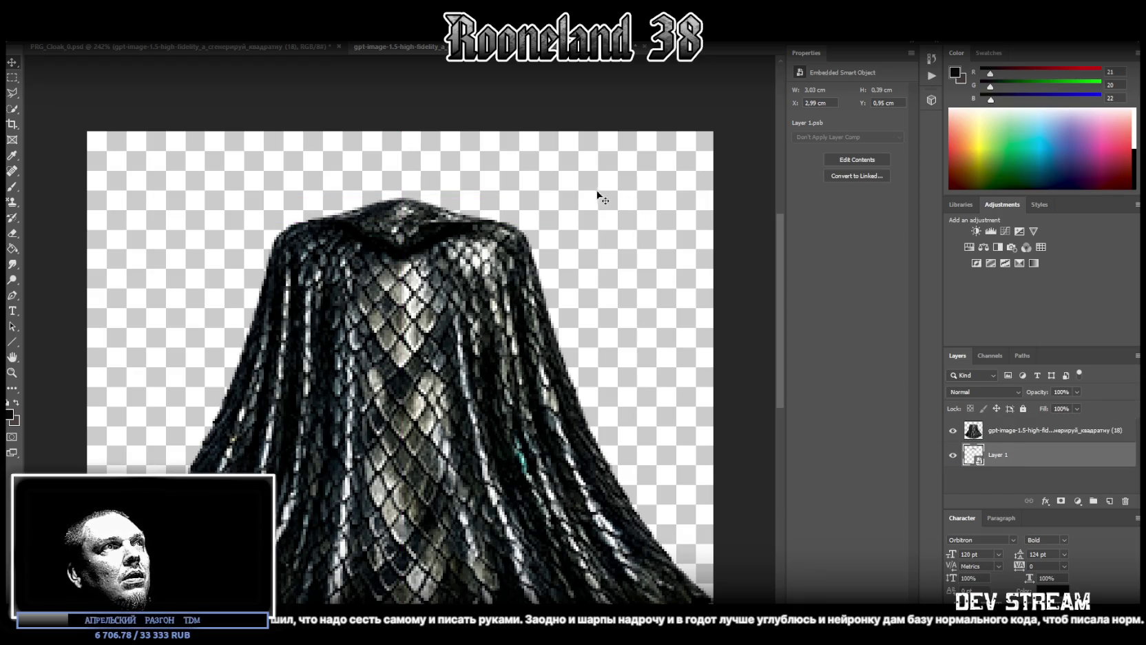
{"action": "left_click", "coordinate": [1004, 433], "text": "shift"}
{"action": "right_click", "coordinate": [1016, 441]}
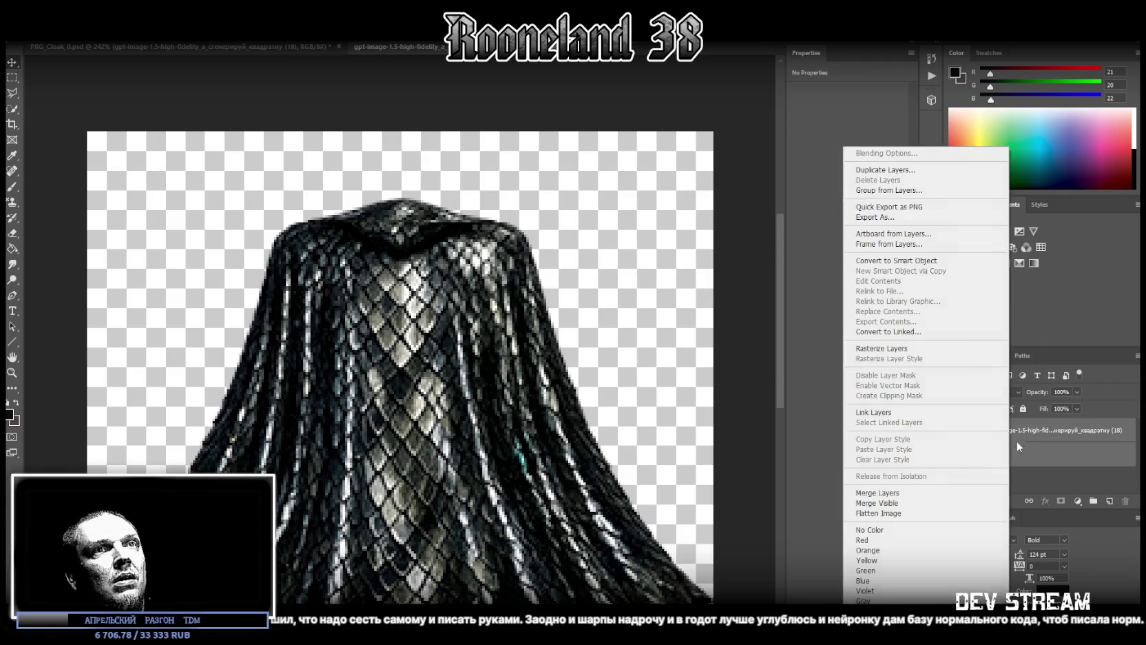
{"action": "left_click", "coordinate": [889, 489]}
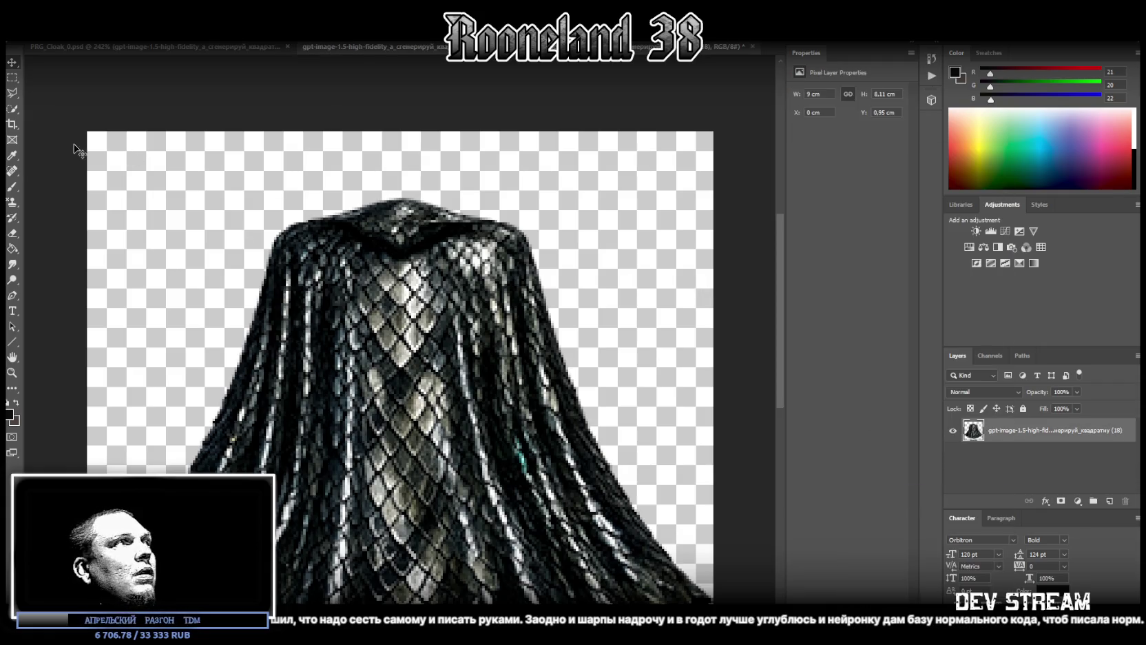
Set up the Healing Brush for the seam, save the contents, and return to PRG_Cloak_0.psd.
{"action": "left_click", "coordinate": [13, 171]}
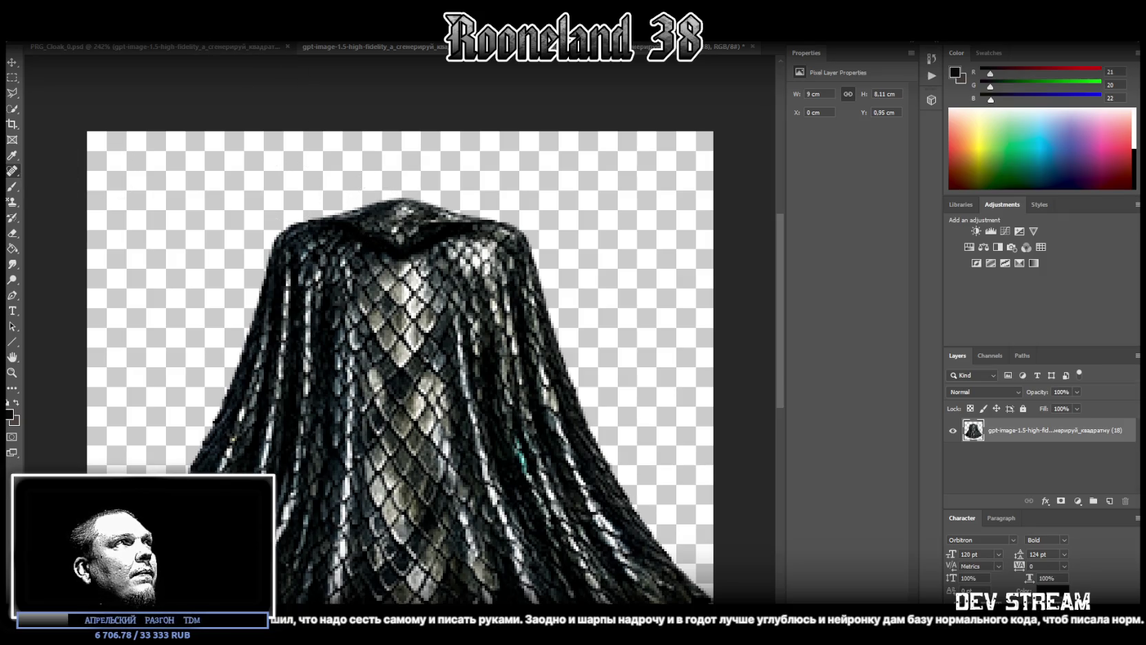
{"action": "right_click", "coordinate": [137, 71]}
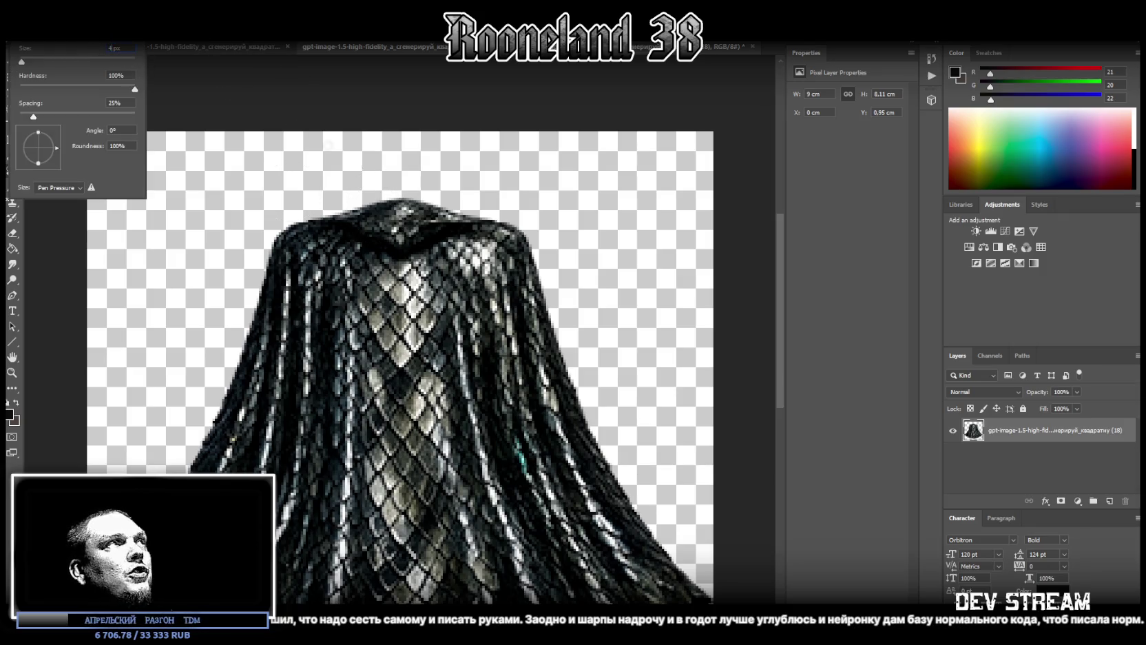
{"action": "key", "text": "Return"}
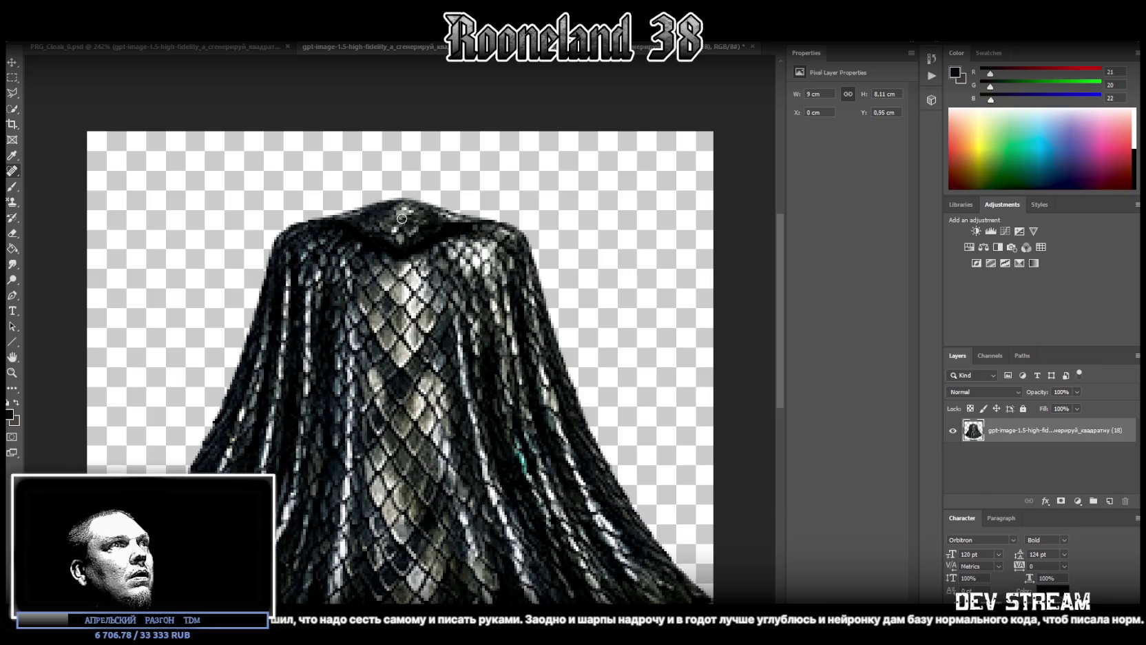
{"action": "key", "text": "ctrl+s"}
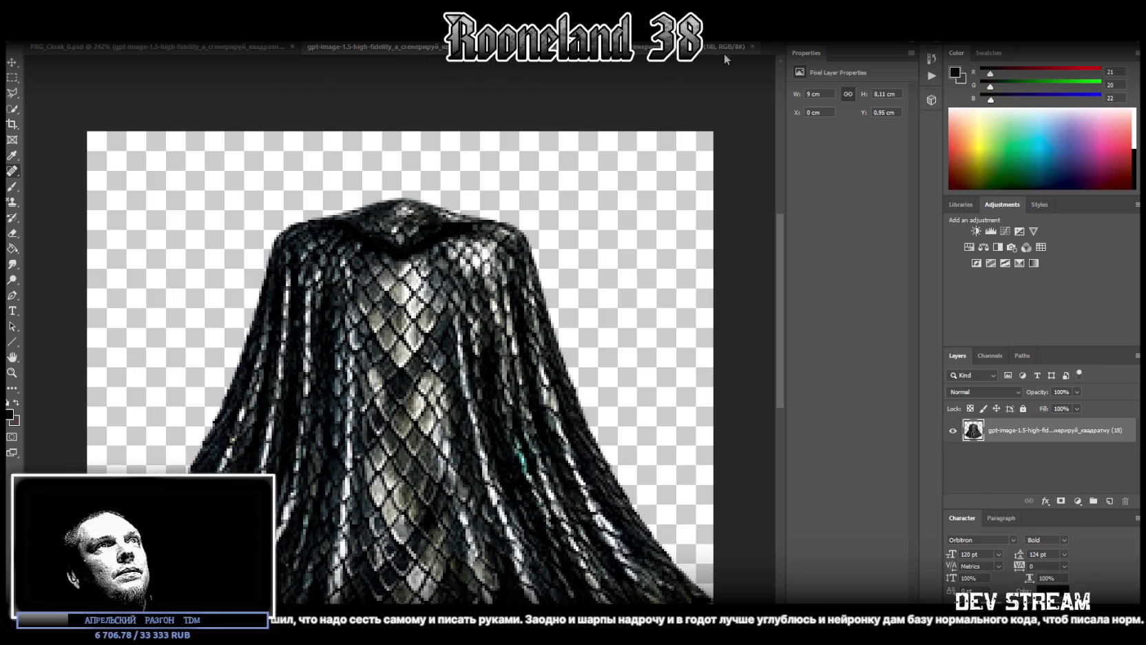
{"action": "left_click", "coordinate": [752, 47]}
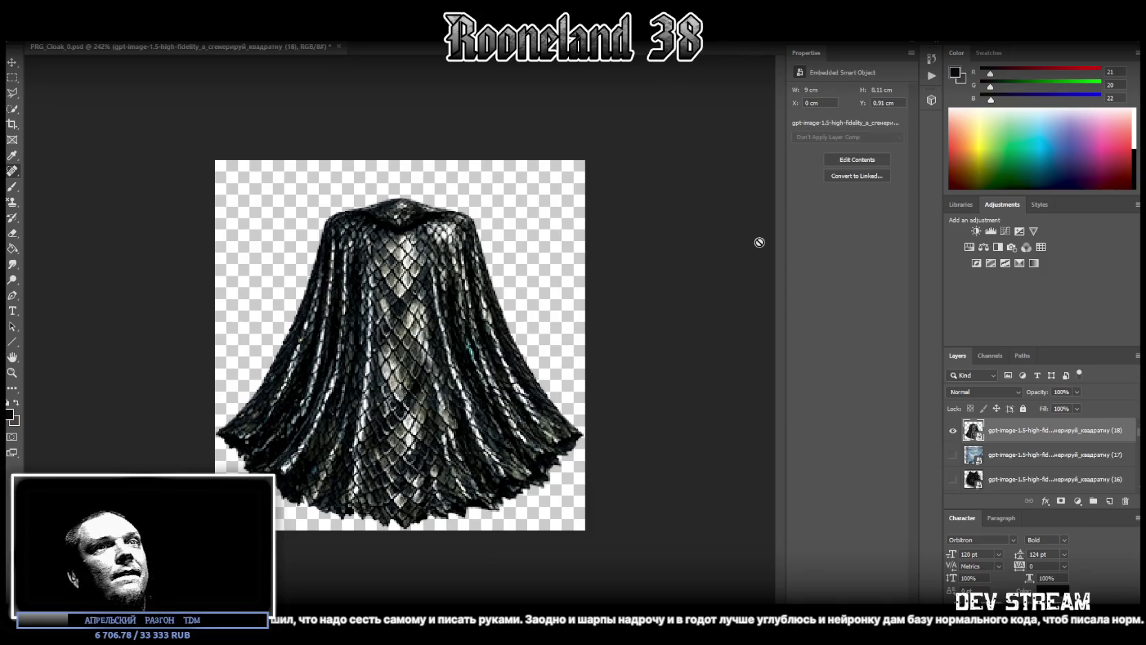
Move the hoodless cloak up to the top of the Photoshop canvas.
{"action": "key", "text": "ctrl+t"}
{"action": "left_click_drag", "start_coordinate": [432, 262], "coordinate": [430, 225]}
{"action": "key", "text": "Return"}
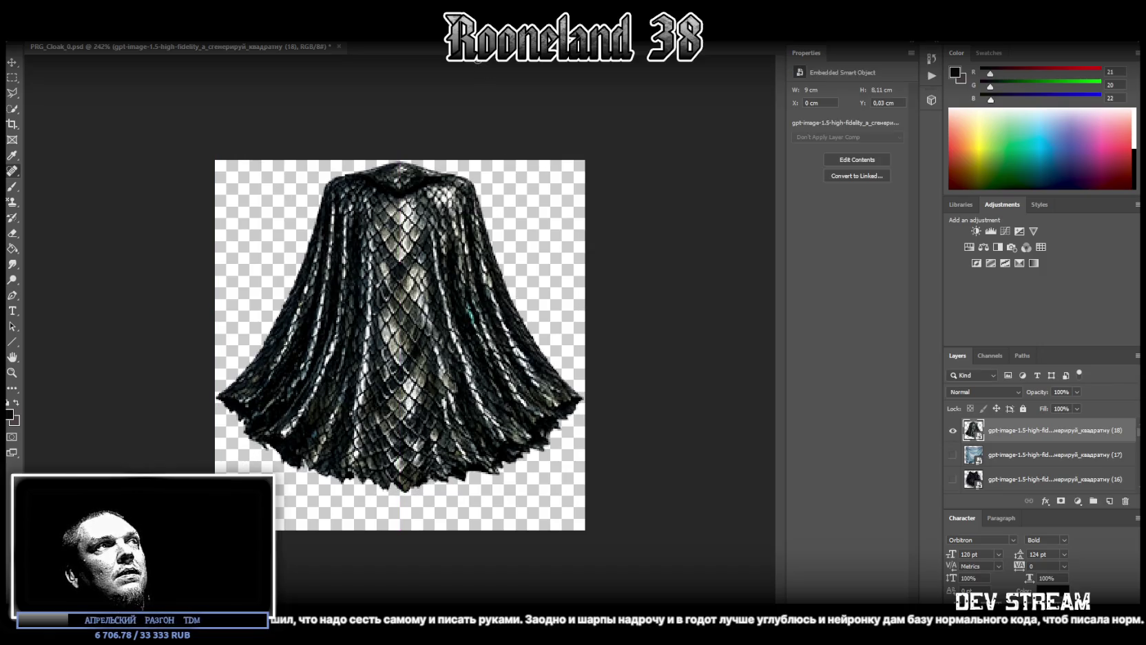
Save the cloak document and return to the Unity editor.
{"action": "left_click", "coordinate": [31, 36]}
{"action": "left_click", "coordinate": [69, 144]}
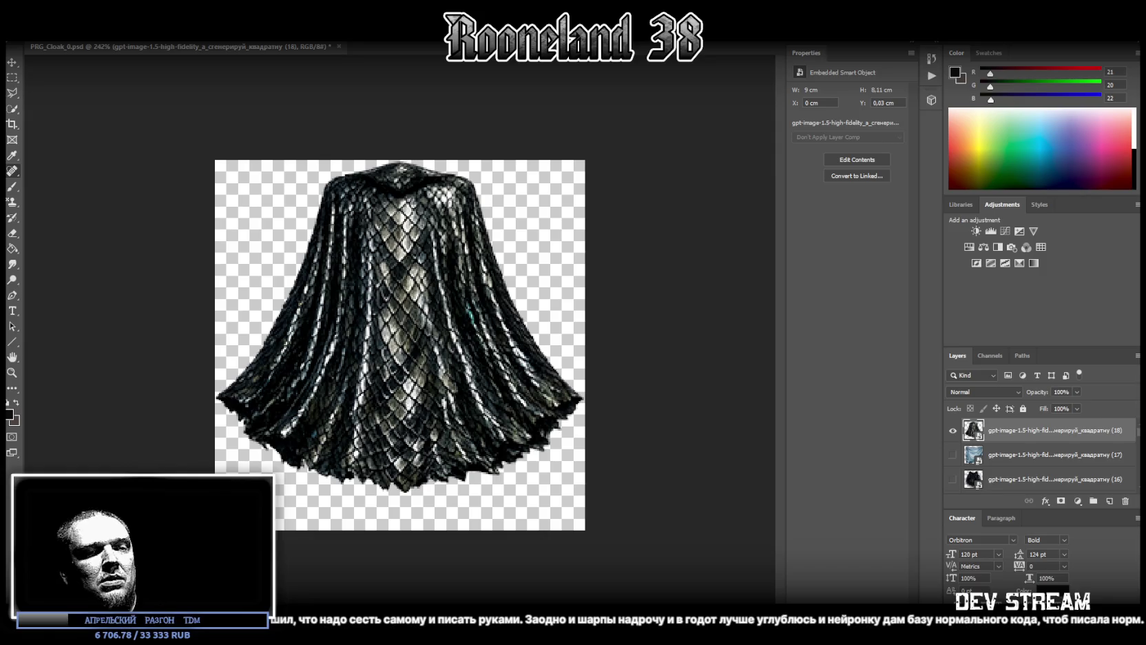
{"action": "key", "text": "ctrl+s"}
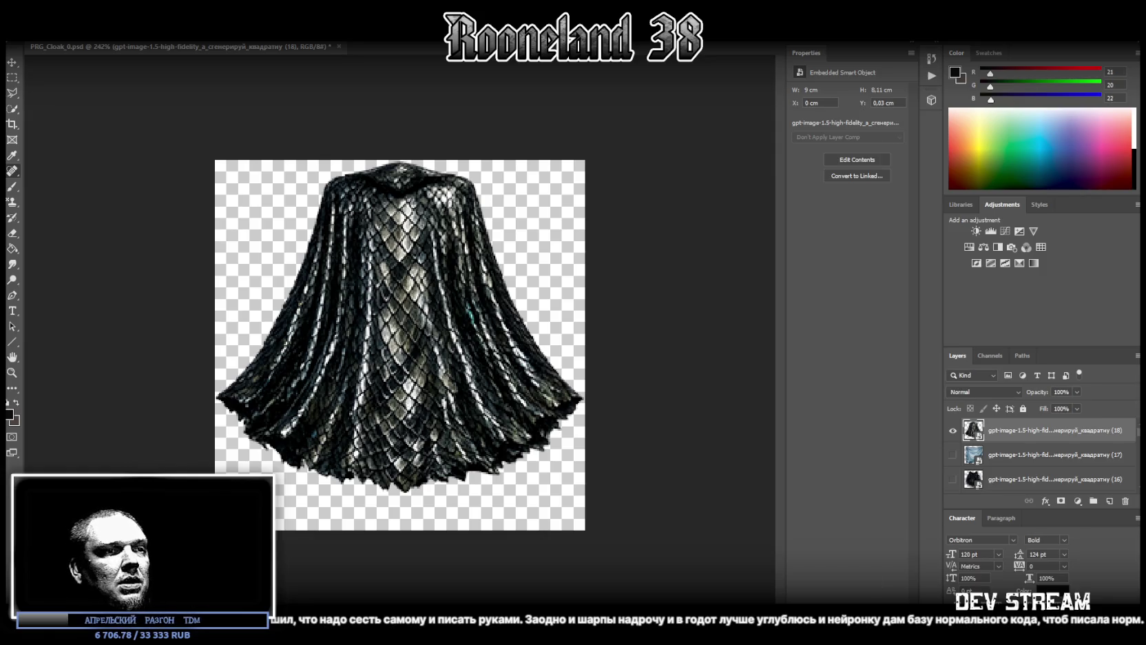
{"action": "key", "text": "alt+Tab"}
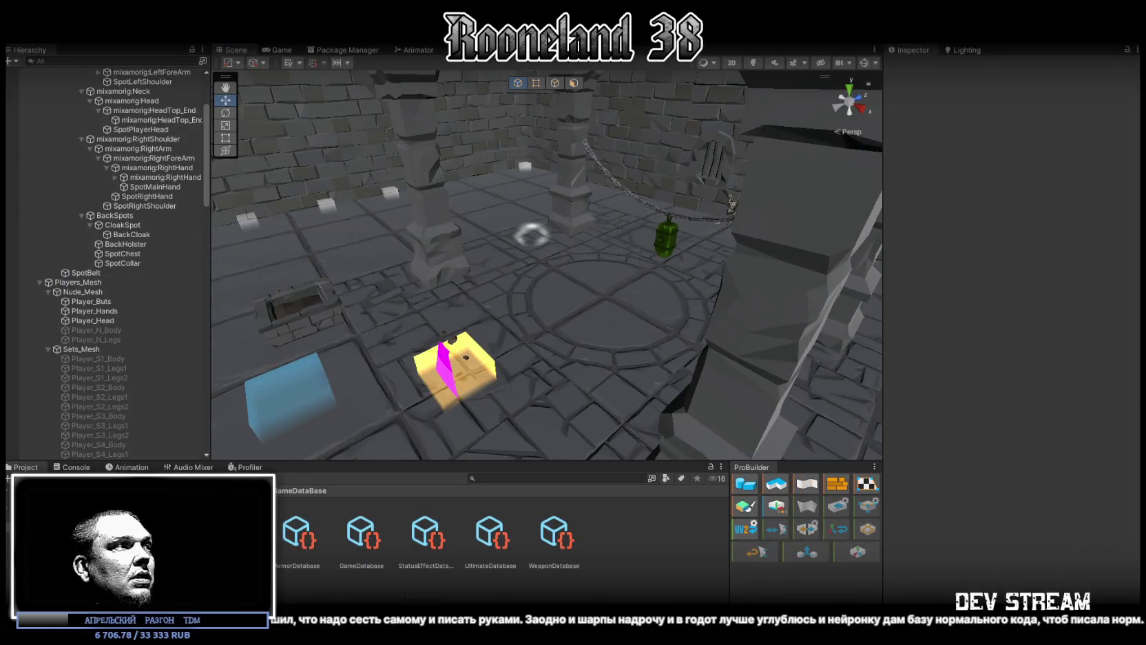
Set the Cloak folder textures to 128 max size, Point filtering, Sprite (2D and UI), and apply.
{"action": "left_click", "coordinate": [262, 534]}
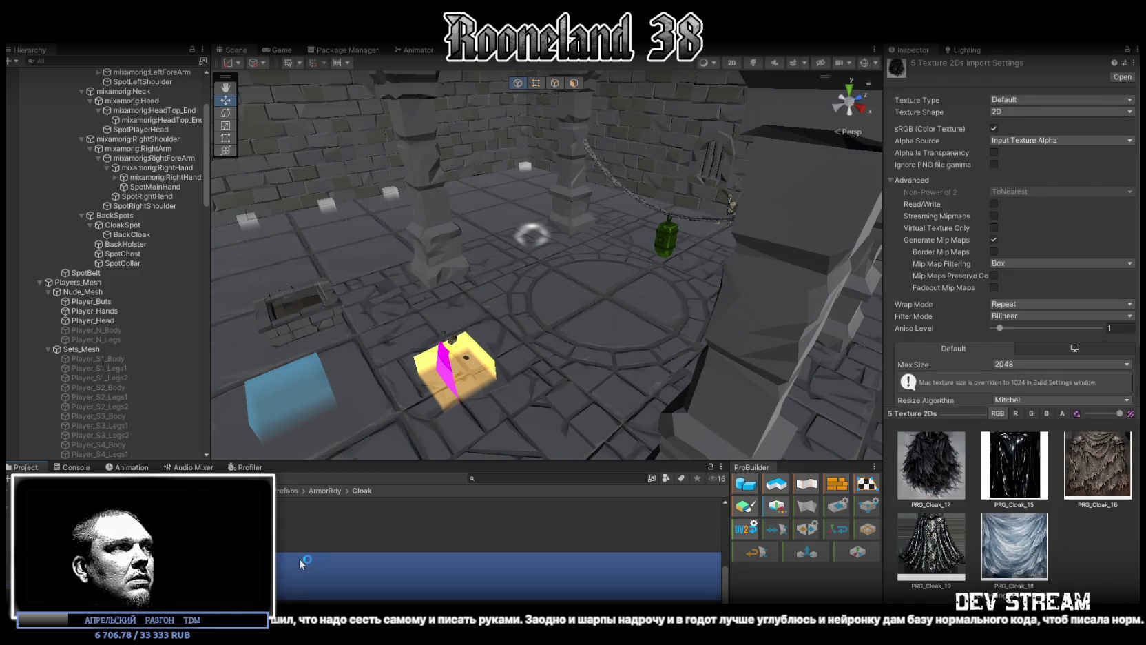
{"action": "left_click", "coordinate": [1021, 363]}
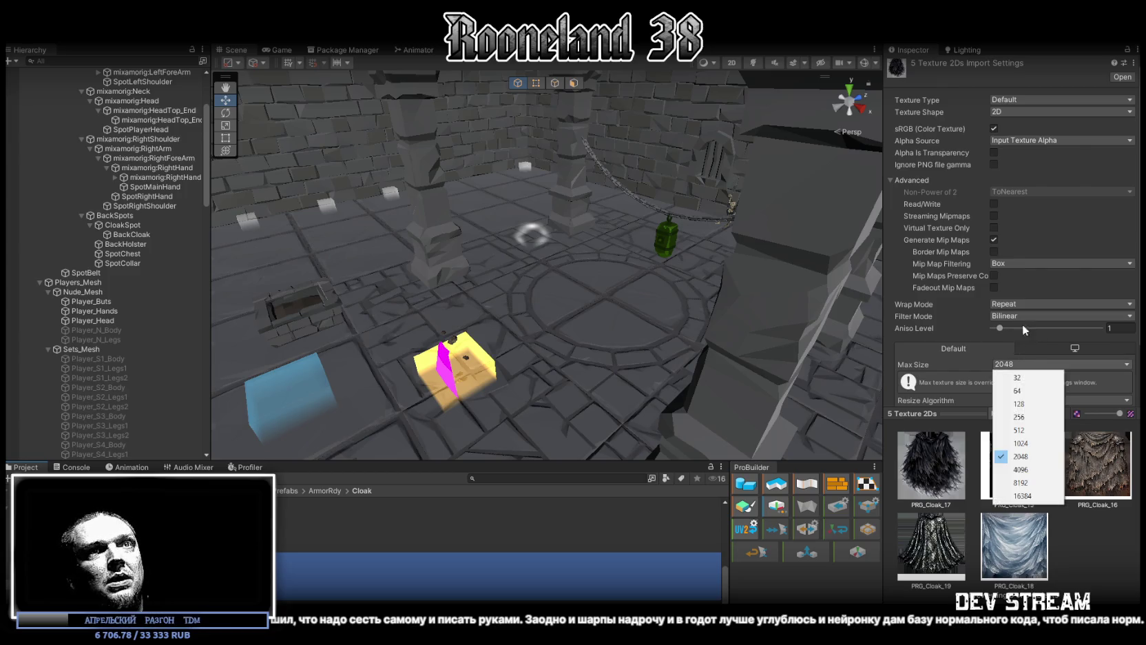
{"action": "left_click", "coordinate": [1026, 403]}
{"action": "left_click", "coordinate": [1026, 317]}
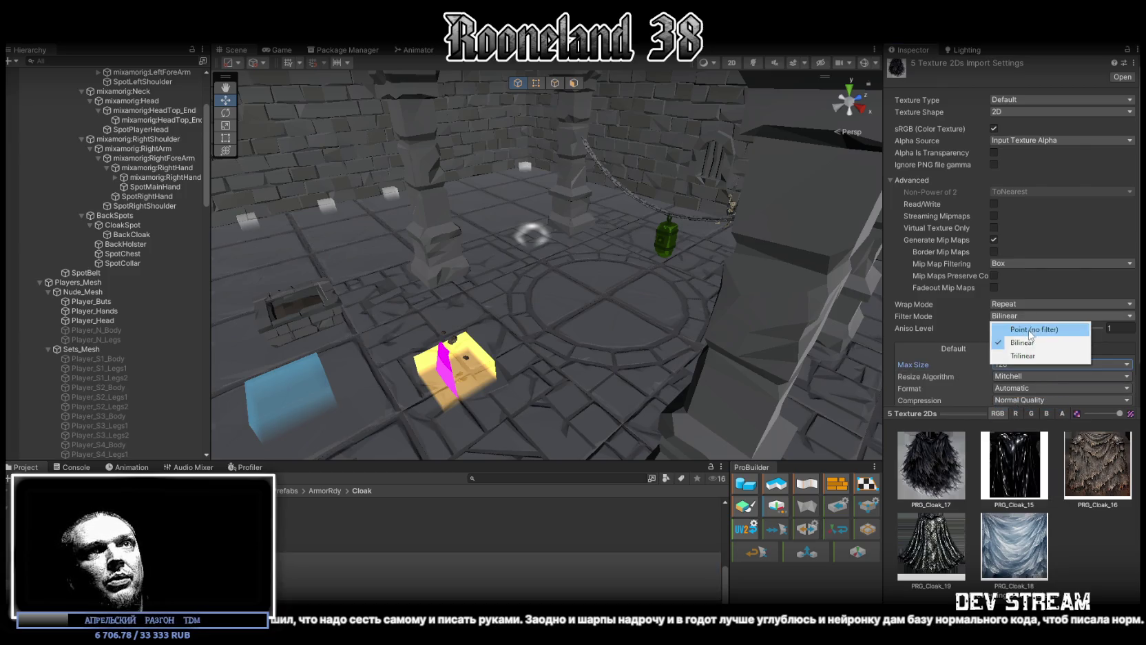
{"action": "left_click", "coordinate": [1030, 329]}
{"action": "left_click", "coordinate": [1016, 96]}
{"action": "left_click", "coordinate": [1027, 153]}
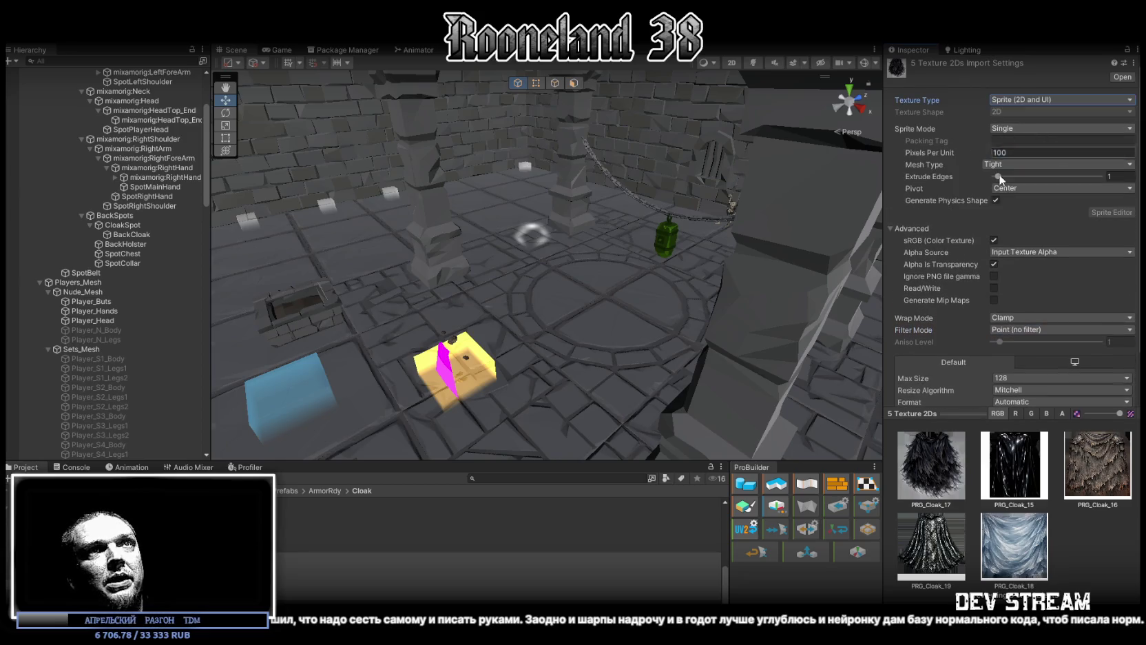
{"action": "scroll", "coordinate": [1015, 276], "scroll_direction": "down", "scroll_amount": 2}
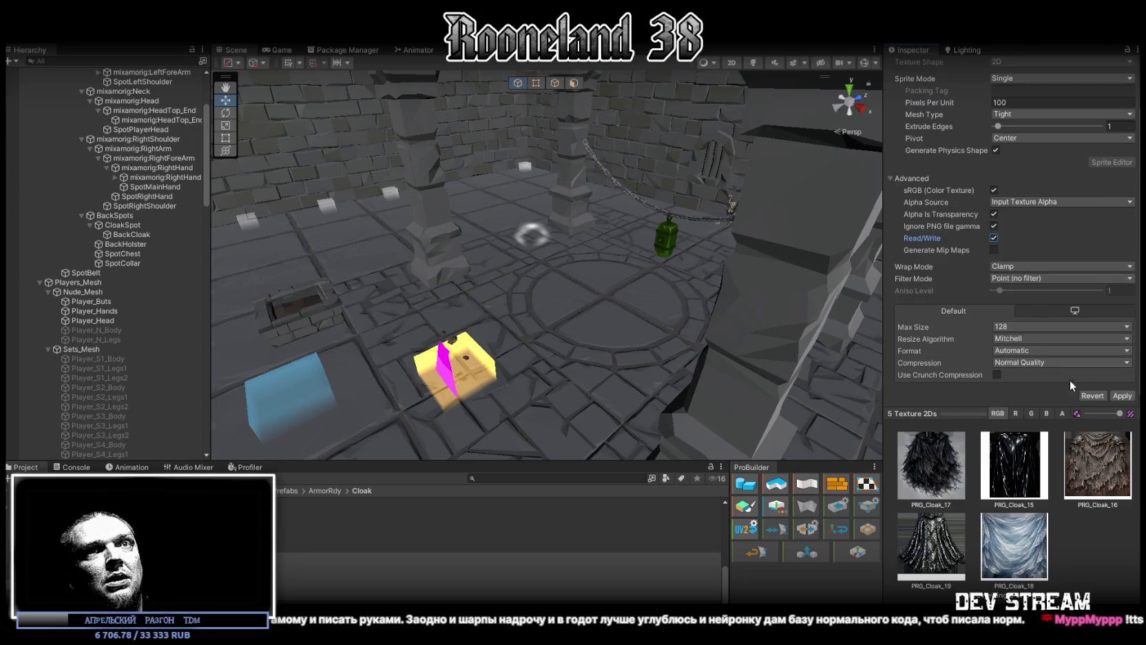
{"action": "left_click", "coordinate": [1120, 396]}
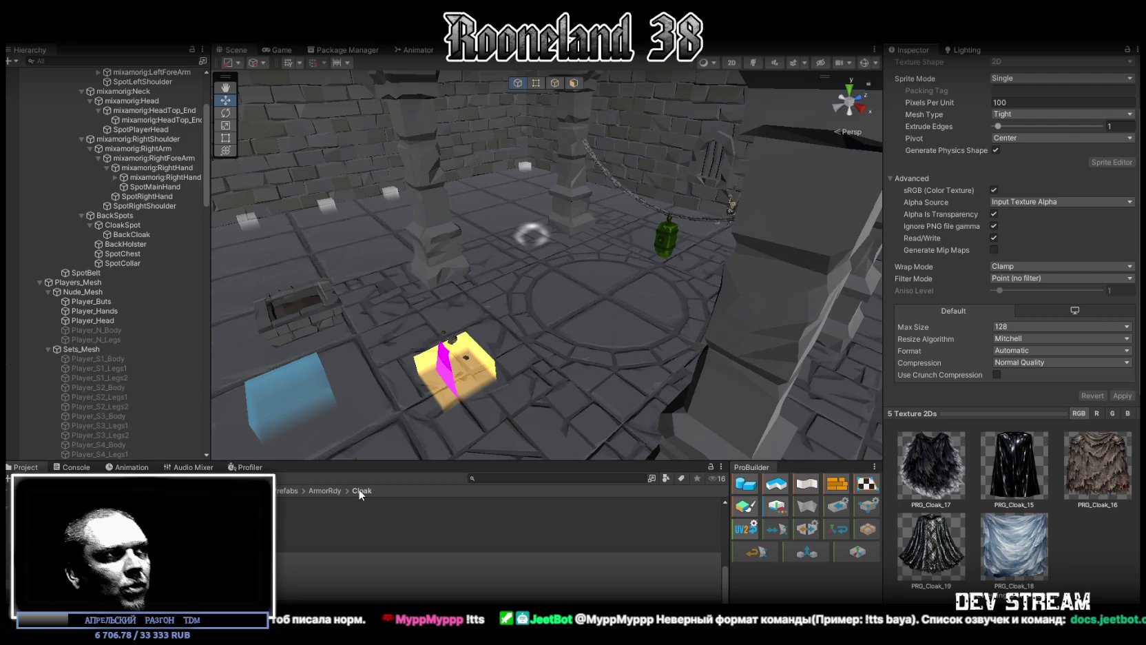
Preview the imported cloak textures one by one, ending on PRG_Cloak_17.
{"action": "key", "text": "Down"}
{"action": "key", "text": "Down"}
{"action": "key", "text": "Down"}
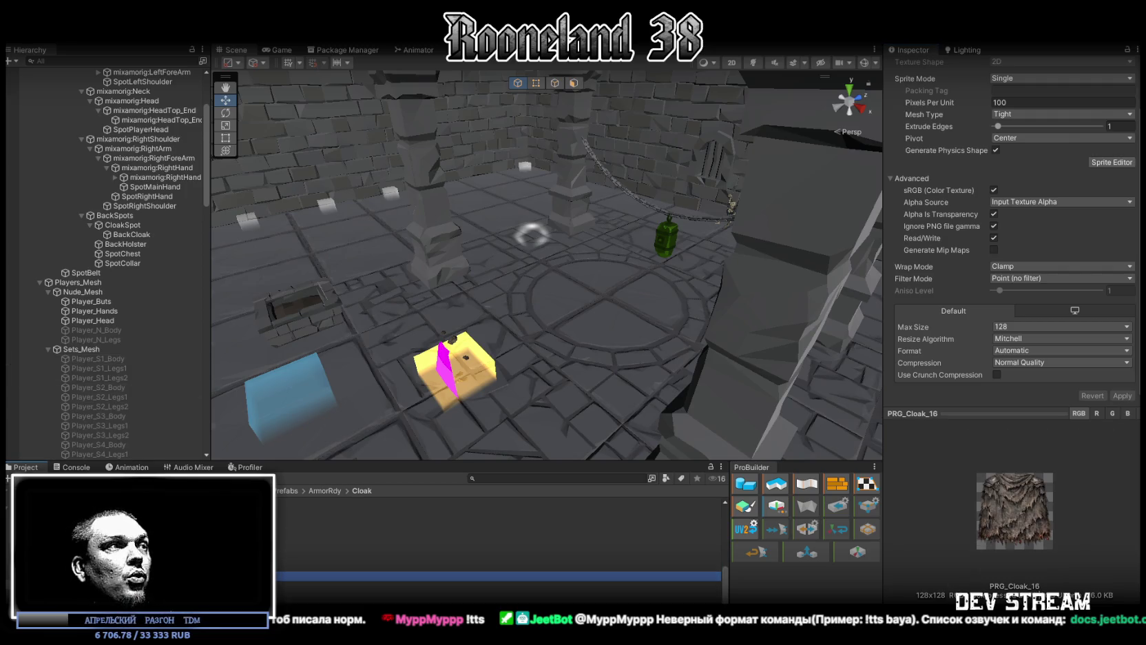
{"action": "key", "text": "Down"}
{"action": "key", "text": "Up"}
{"action": "key", "text": "Up"}
{"action": "key", "text": "Up"}
{"action": "key", "text": "Down"}
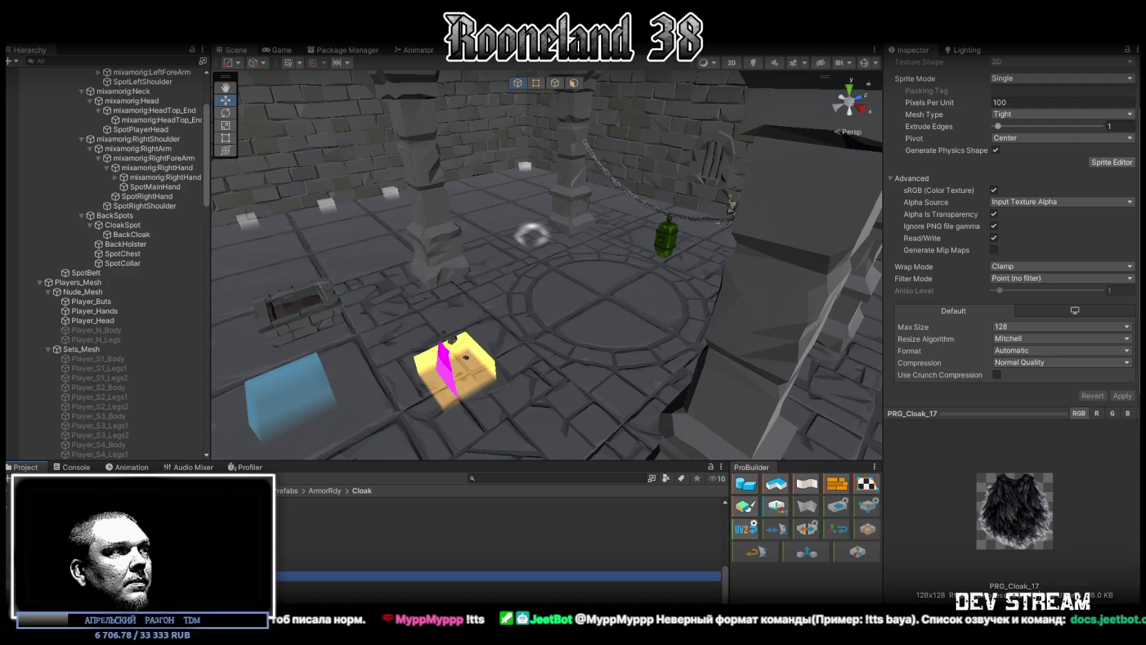
{"action": "scroll", "coordinate": [500, 538], "scroll_direction": "down", "scroll_amount": 3}
{"action": "left_click", "coordinate": [300, 536]}
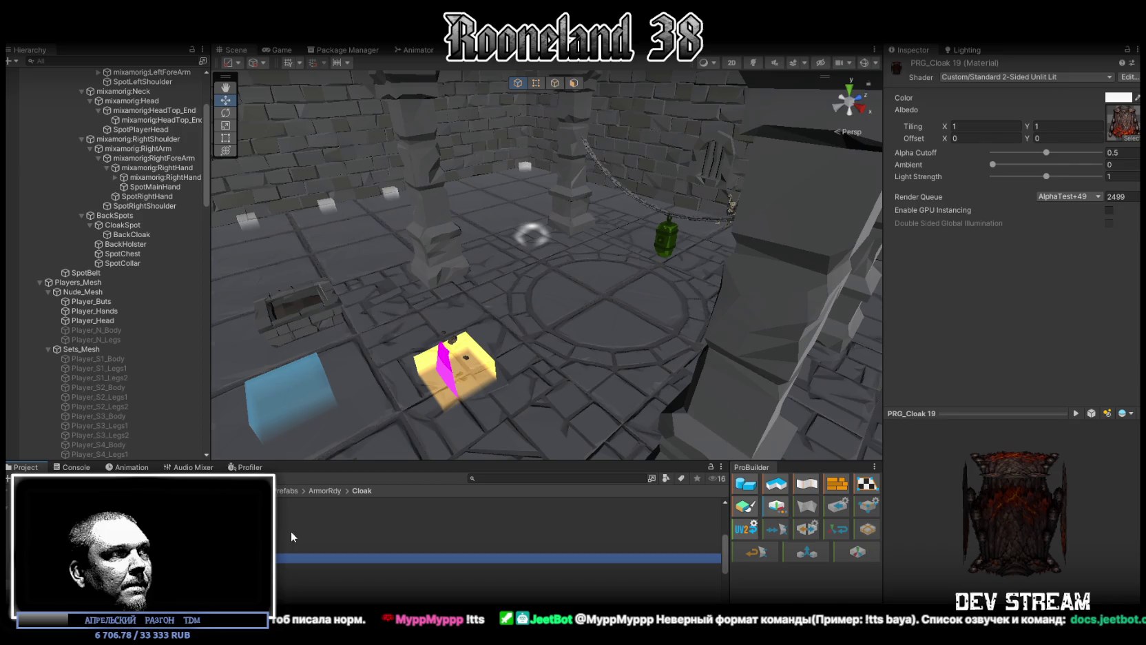
Select materials PRG_Cloak 15–19 and assign the black cloak texture as their albedo.
{"action": "left_click", "coordinate": [296, 519]}
{"action": "left_click", "coordinate": [296, 559], "text": "shift"}
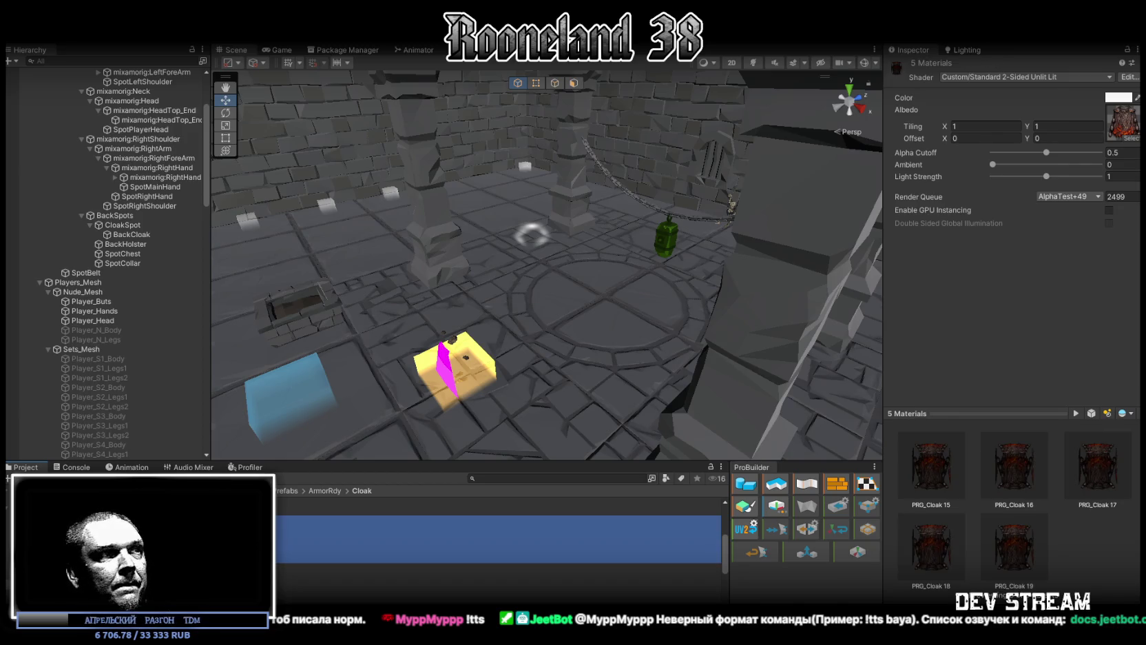
{"action": "left_click", "coordinate": [296, 510]}
{"action": "left_click", "coordinate": [309, 519]}
{"action": "left_click", "coordinate": [309, 561], "text": "shift"}
{"action": "scroll", "coordinate": [314, 560], "scroll_direction": "down", "scroll_amount": 2}
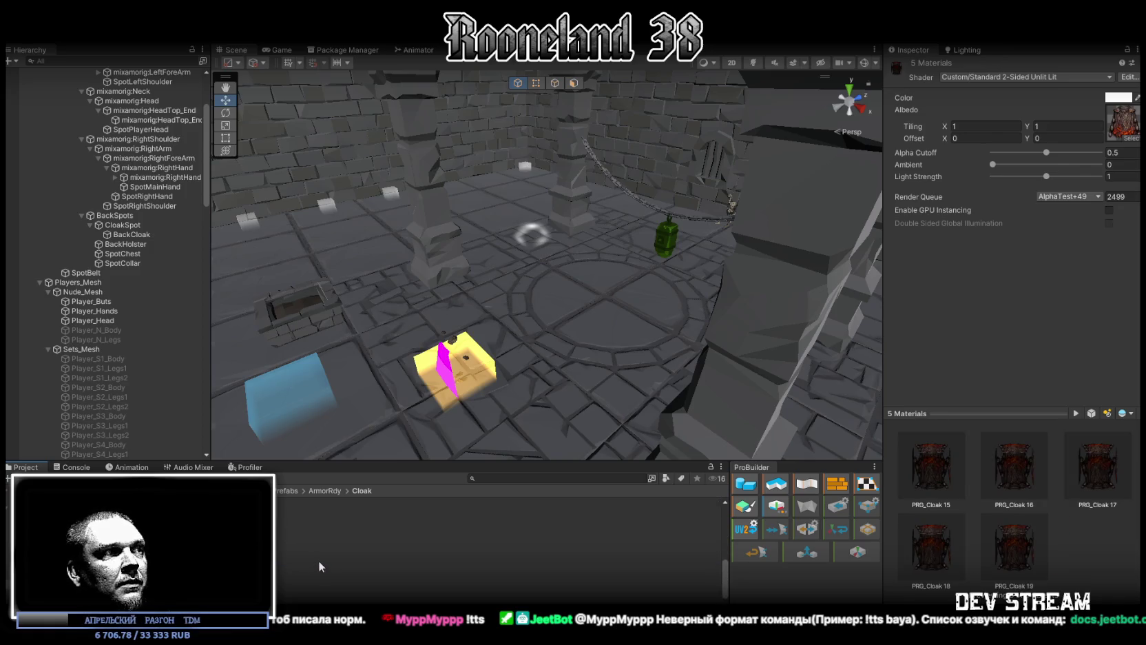
{"action": "scroll", "coordinate": [318, 555], "scroll_direction": "up", "scroll_amount": 4}
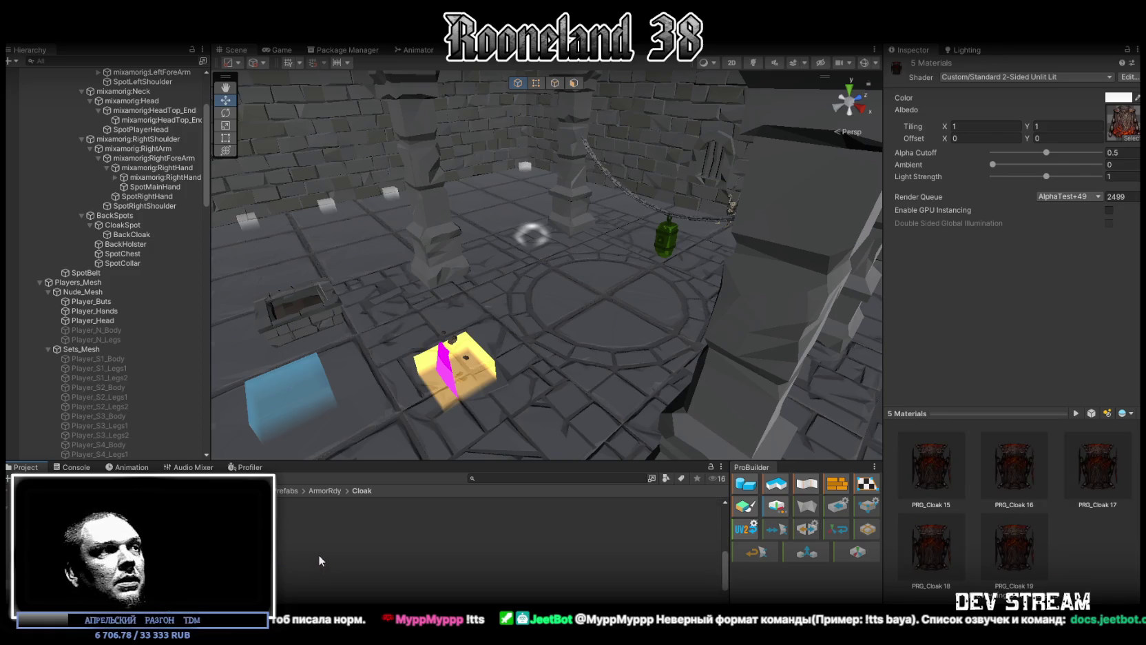
{"action": "scroll", "coordinate": [319, 556], "scroll_direction": "down", "scroll_amount": 4}
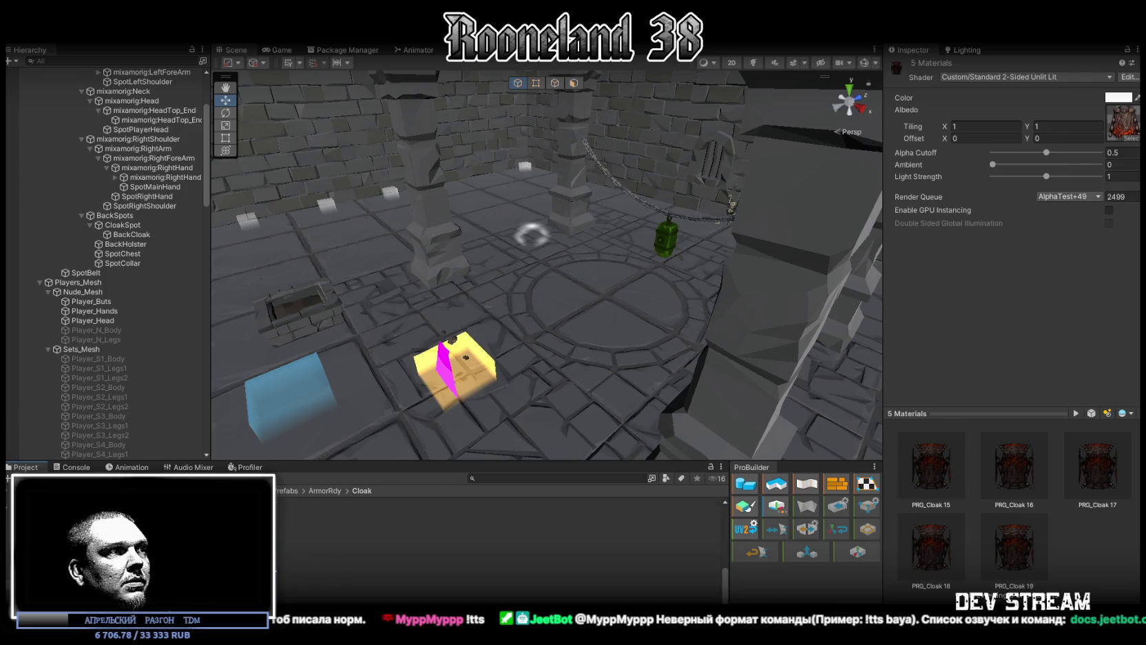
{"action": "left_click", "coordinate": [323, 563]}
{"action": "left_click_drag", "start_coordinate": [1116, 133], "coordinate": [1117, 134]}
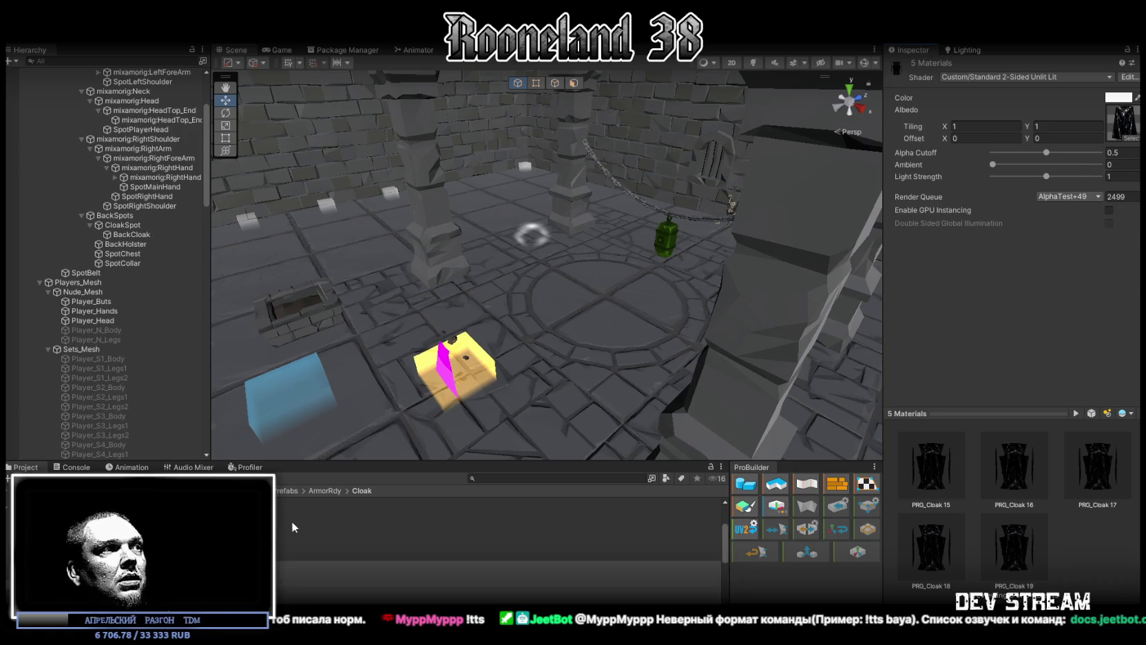
Assign albedo textures PRG_Cloak_16, _17, _18 and _19 to materials 16–19, narrowing the selection each time.
{"action": "left_click", "coordinate": [496, 564], "text": "ctrl"}
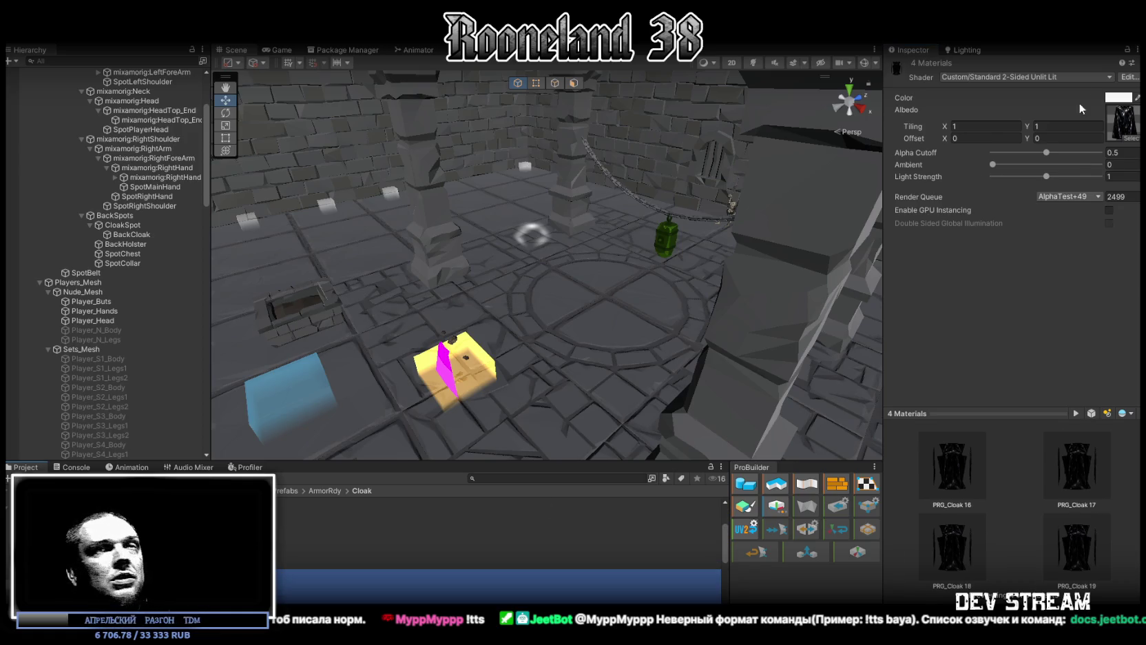
{"action": "left_click", "coordinate": [1126, 133]}
{"action": "double_click", "coordinate": [945, 443]}
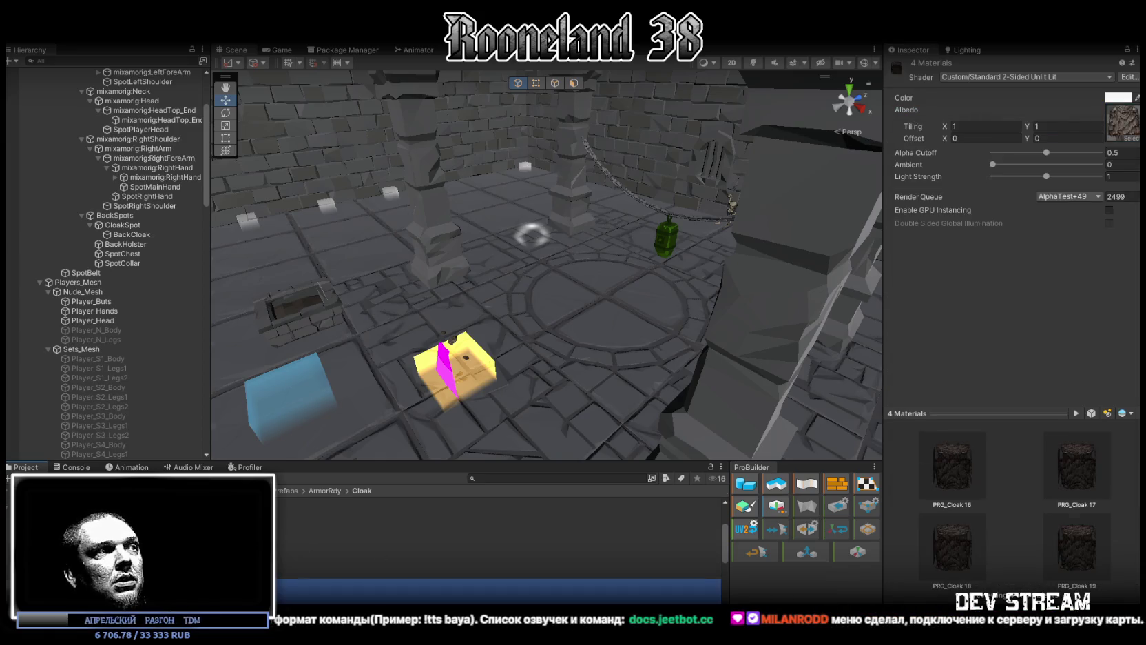
{"action": "left_click", "coordinate": [1129, 138]}
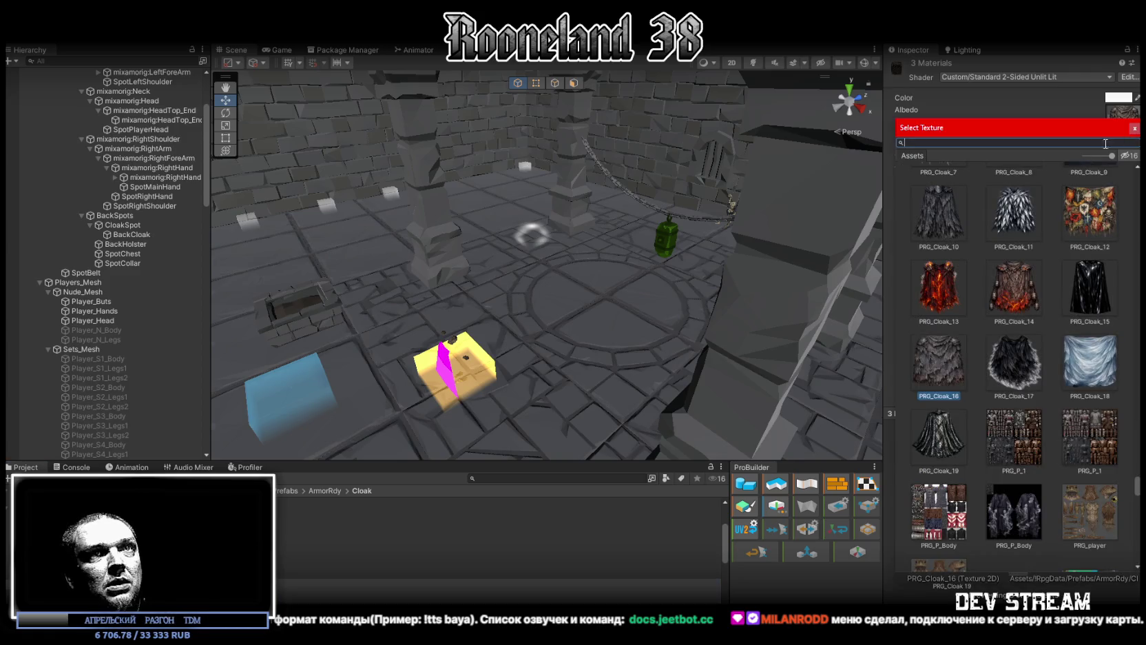
{"action": "double_click", "coordinate": [1006, 362]}
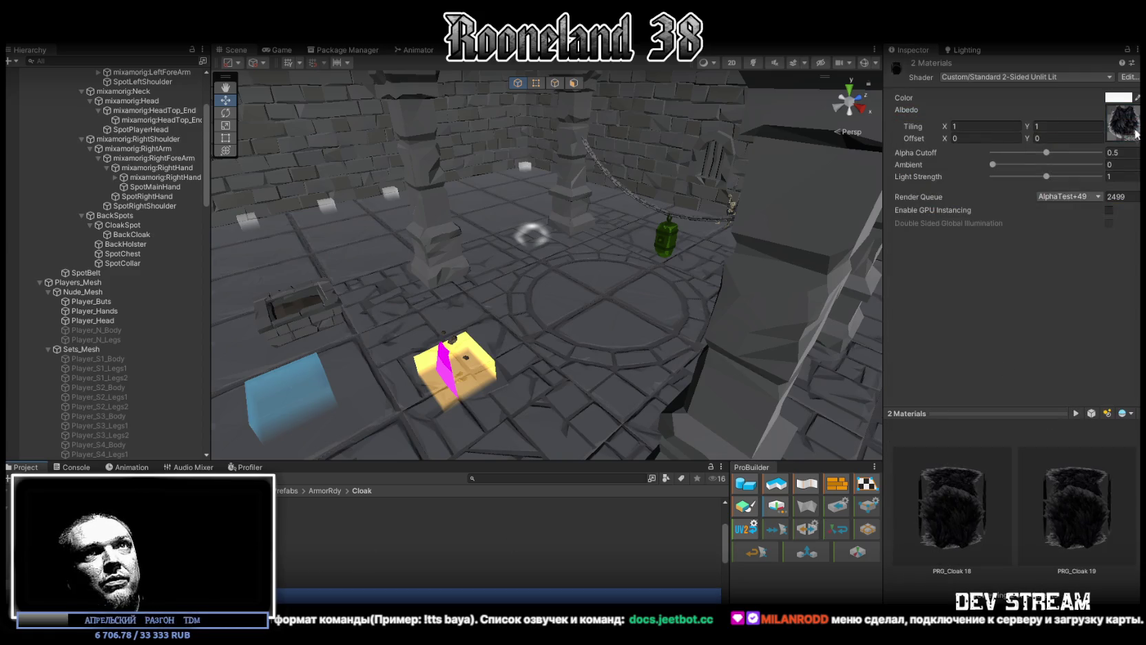
{"action": "left_click", "coordinate": [1134, 134]}
{"action": "double_click", "coordinate": [1088, 362]}
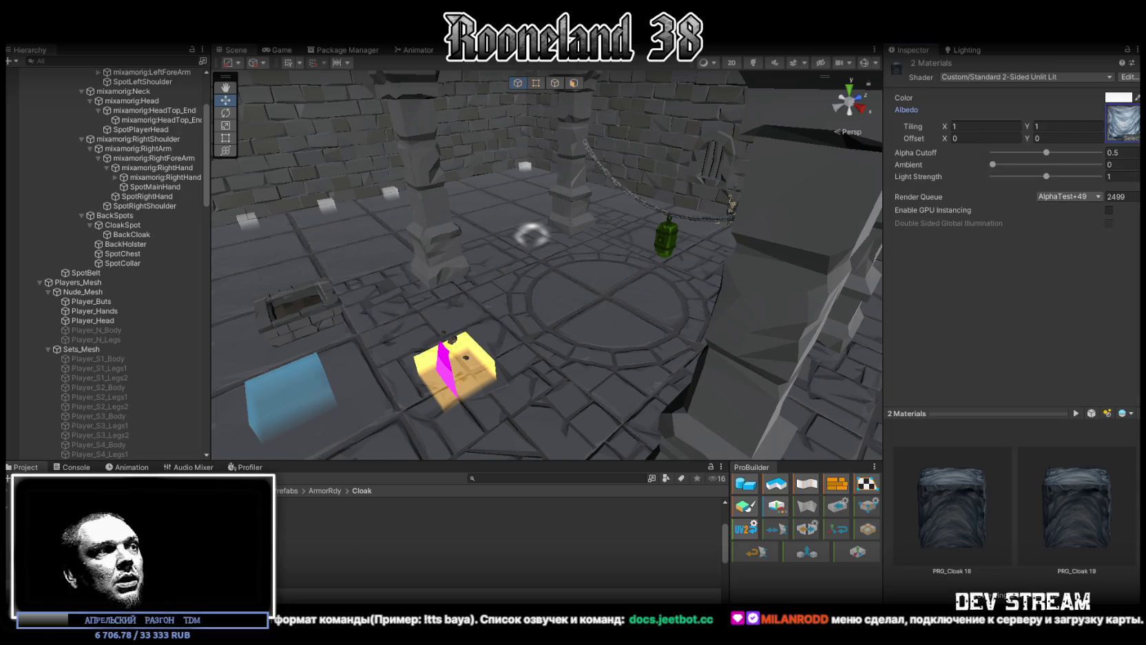
{"action": "left_click", "coordinate": [1130, 136]}
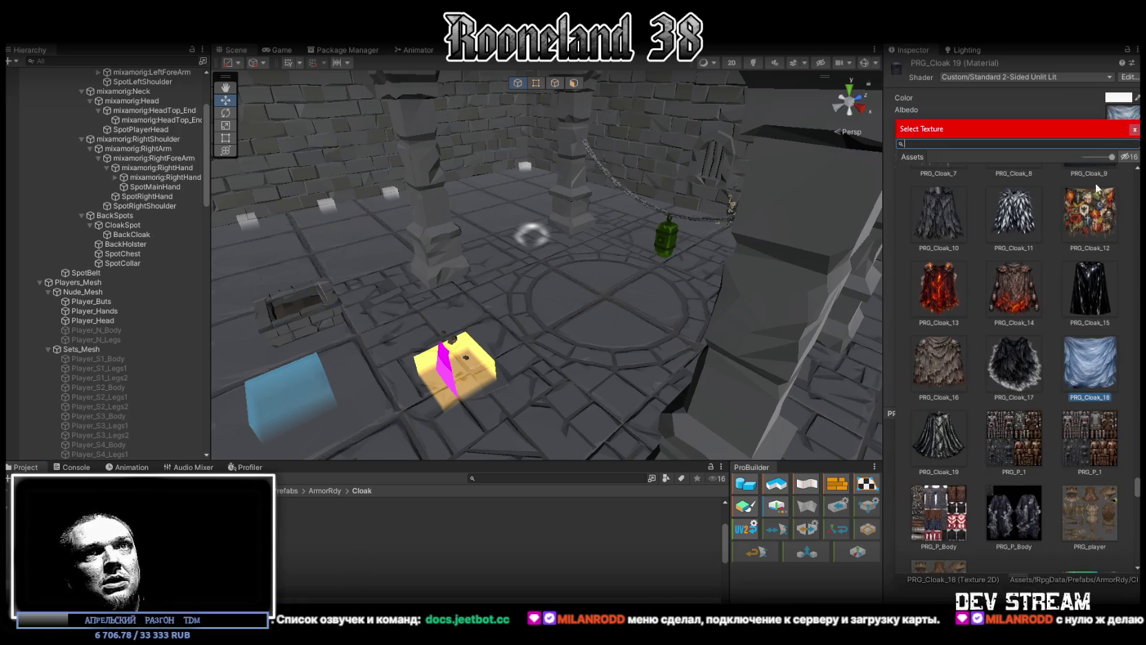
{"action": "double_click", "coordinate": [937, 441]}
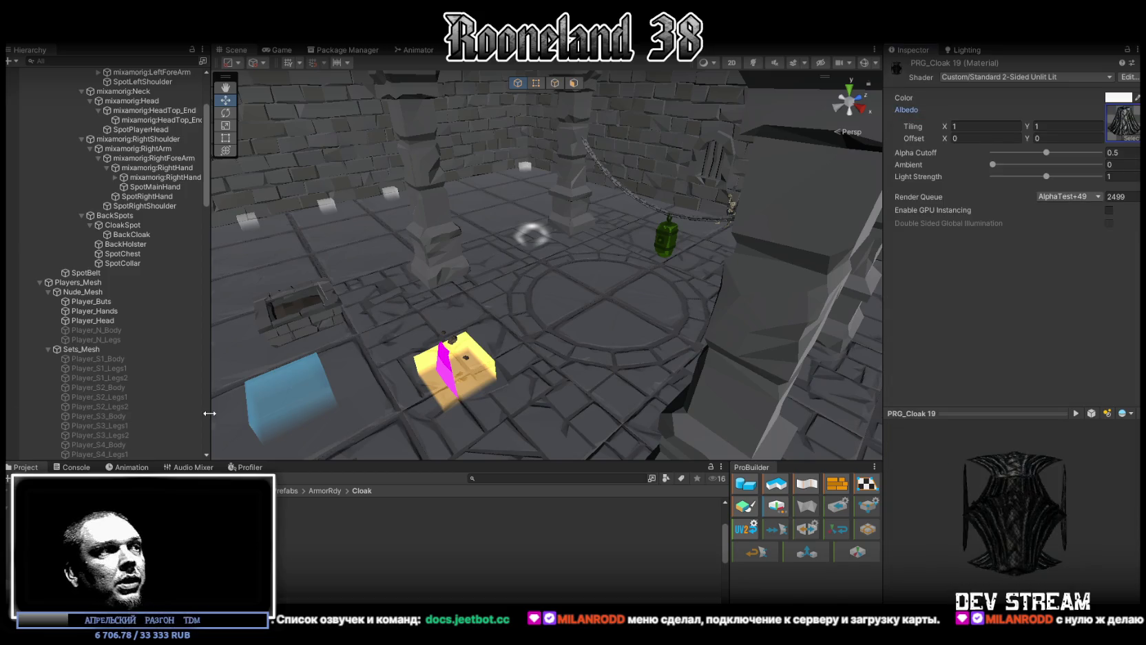
Open the accessory database and collapse cloak Elements 10 through 14.
{"action": "left_click", "coordinate": [307, 515]}
{"action": "left_click", "coordinate": [283, 502]}
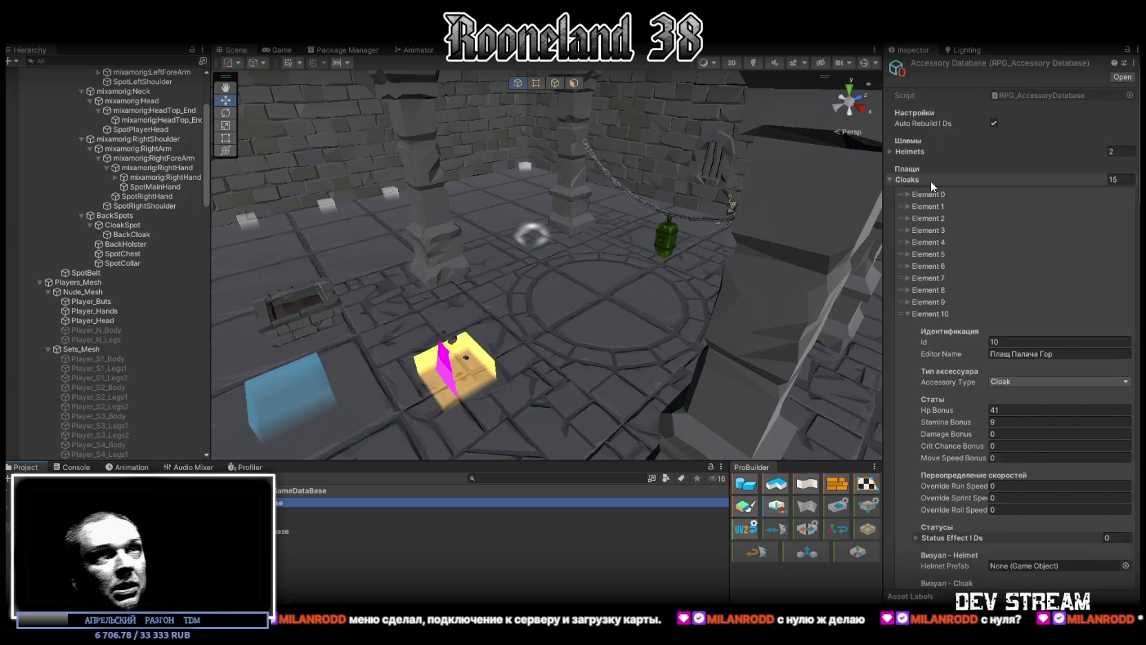
{"action": "scroll", "coordinate": [1007, 231], "scroll_direction": "down", "scroll_amount": 5}
{"action": "scroll", "coordinate": [1022, 197], "scroll_direction": "down", "scroll_amount": 10}
{"action": "scroll", "coordinate": [1022, 196], "scroll_direction": "up", "scroll_amount": 10}
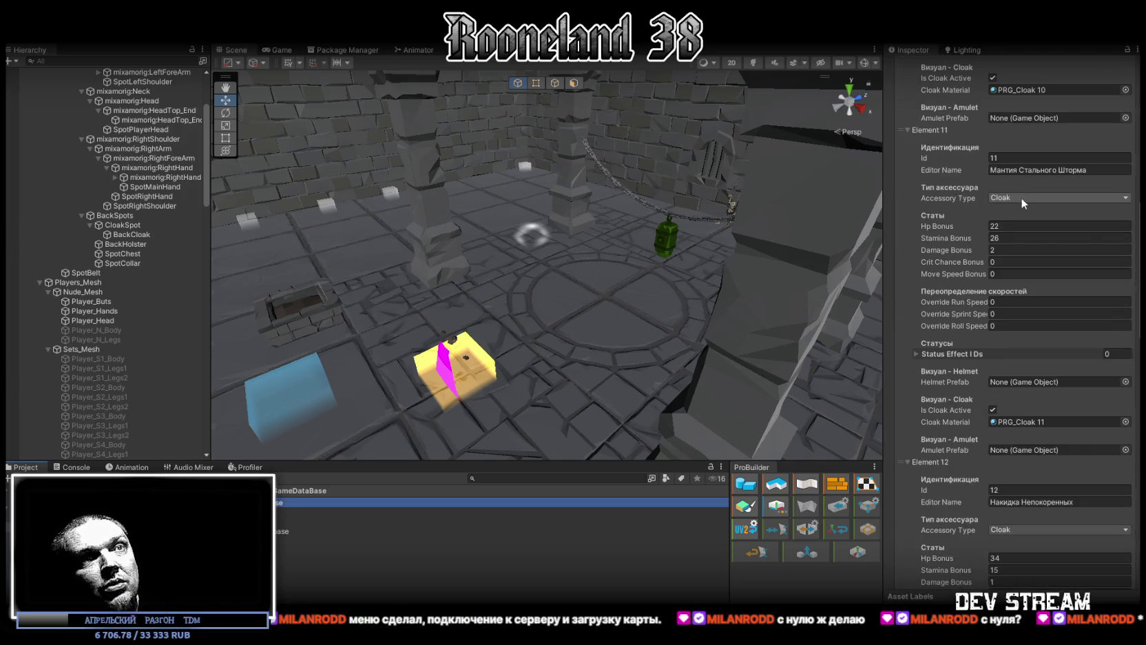
{"action": "scroll", "coordinate": [940, 191], "scroll_direction": "down", "scroll_amount": 2}
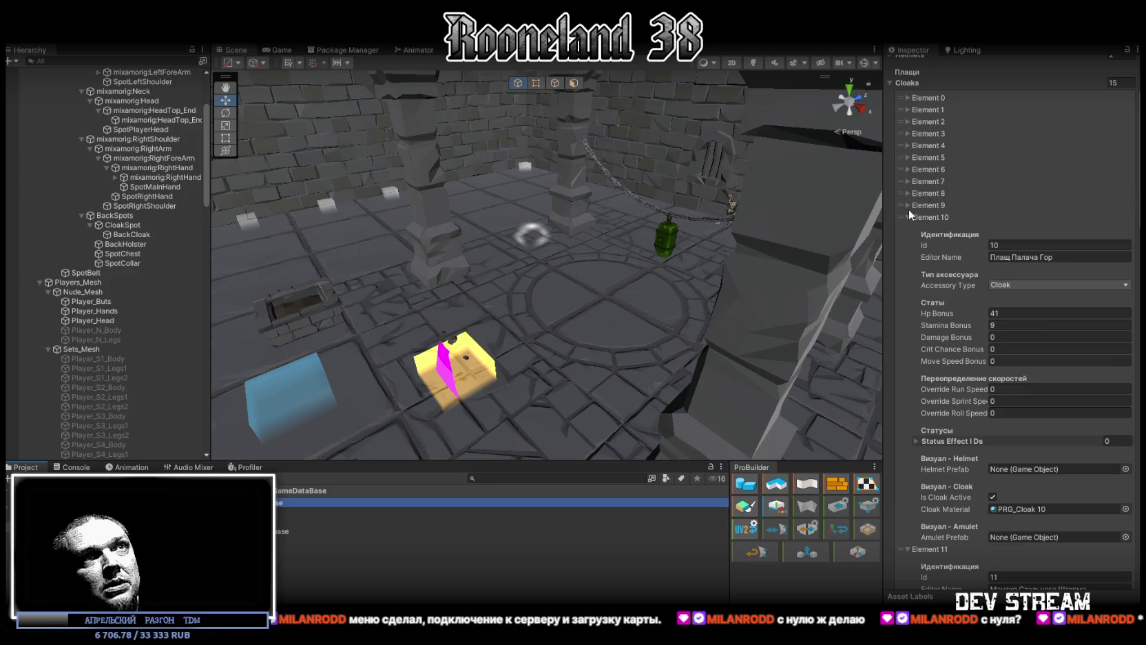
{"action": "left_click", "coordinate": [910, 217]}
{"action": "left_click", "coordinate": [907, 229]}
{"action": "left_click", "coordinate": [909, 241]}
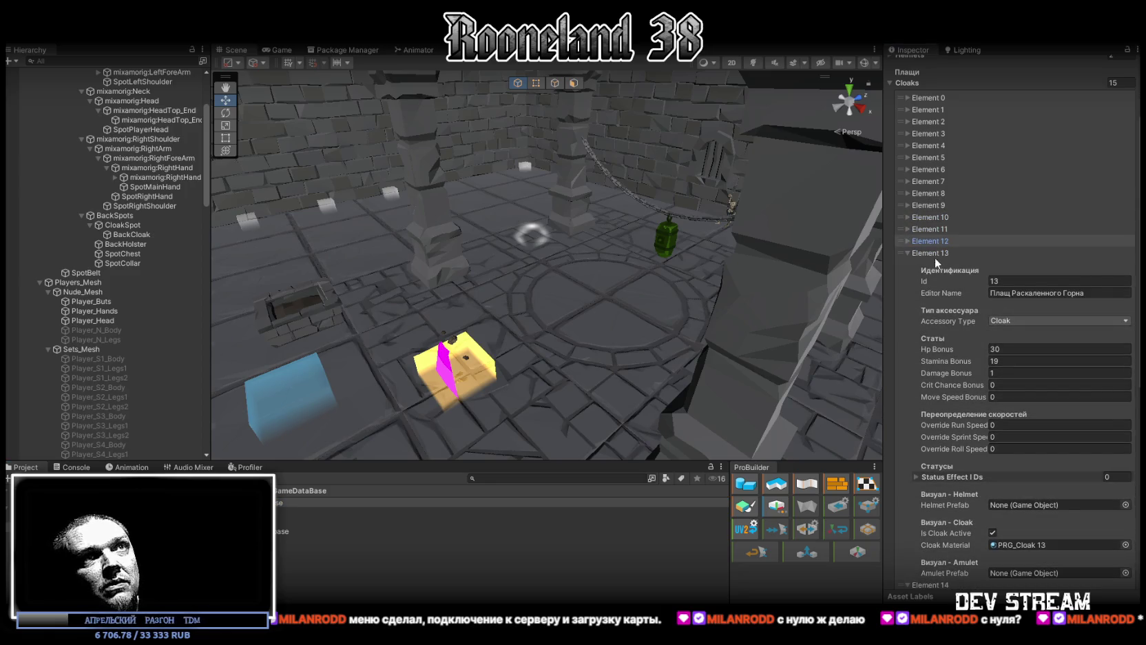
{"action": "left_click", "coordinate": [908, 253]}
{"action": "left_click", "coordinate": [906, 264]}
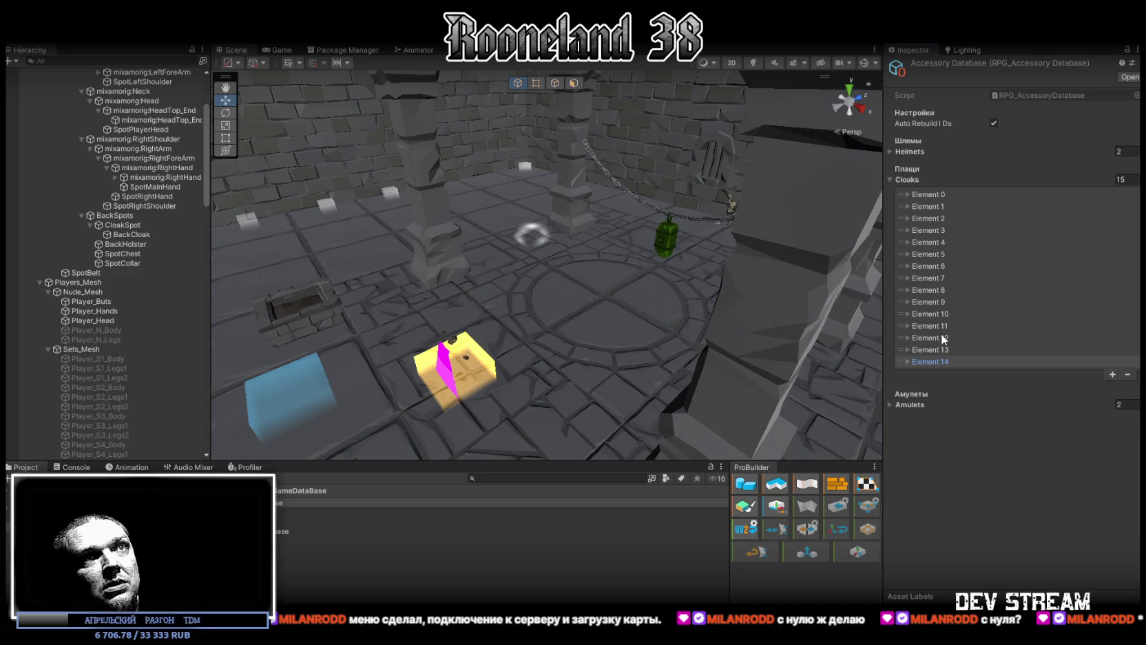
Add cloak Element 15 and name it 'Накидка Монолита'.
{"action": "left_click", "coordinate": [1116, 375]}
{"action": "left_click", "coordinate": [908, 373]}
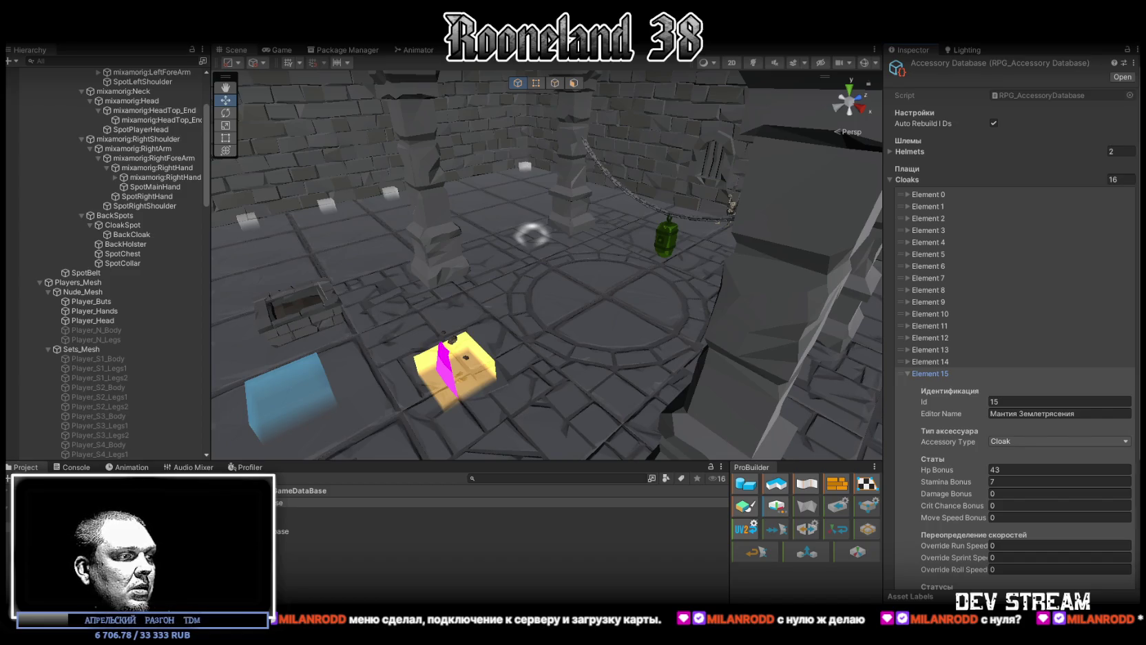
{"action": "type", "text": "Накидка Монолита"}
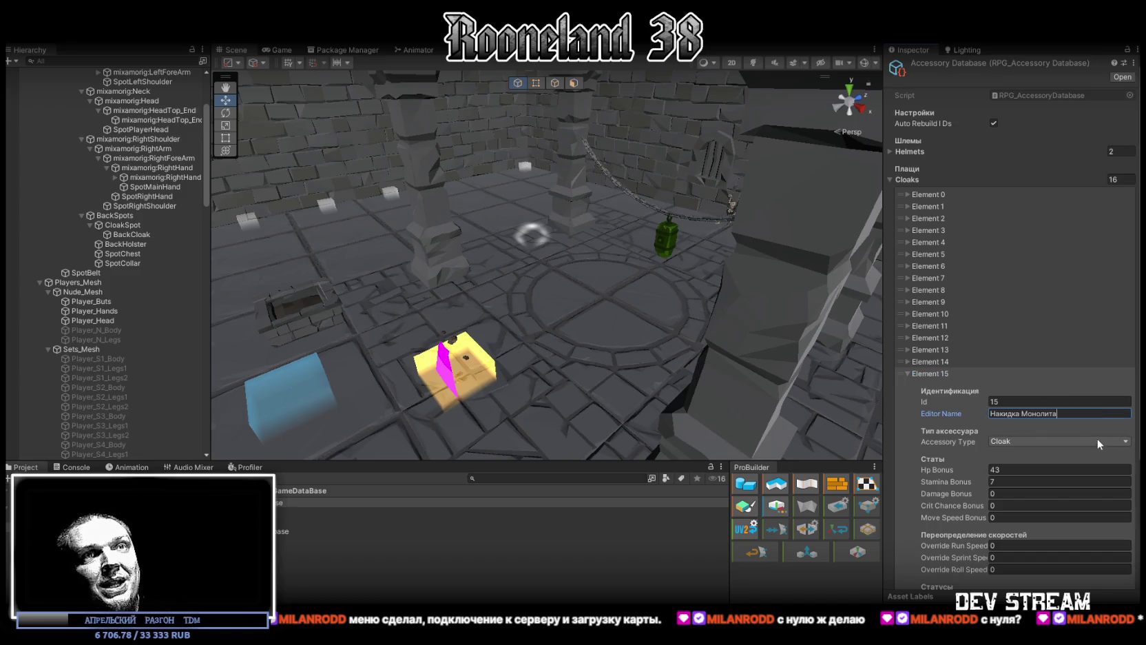
{"action": "scroll", "coordinate": [1097, 439], "scroll_direction": "down", "scroll_amount": 3}
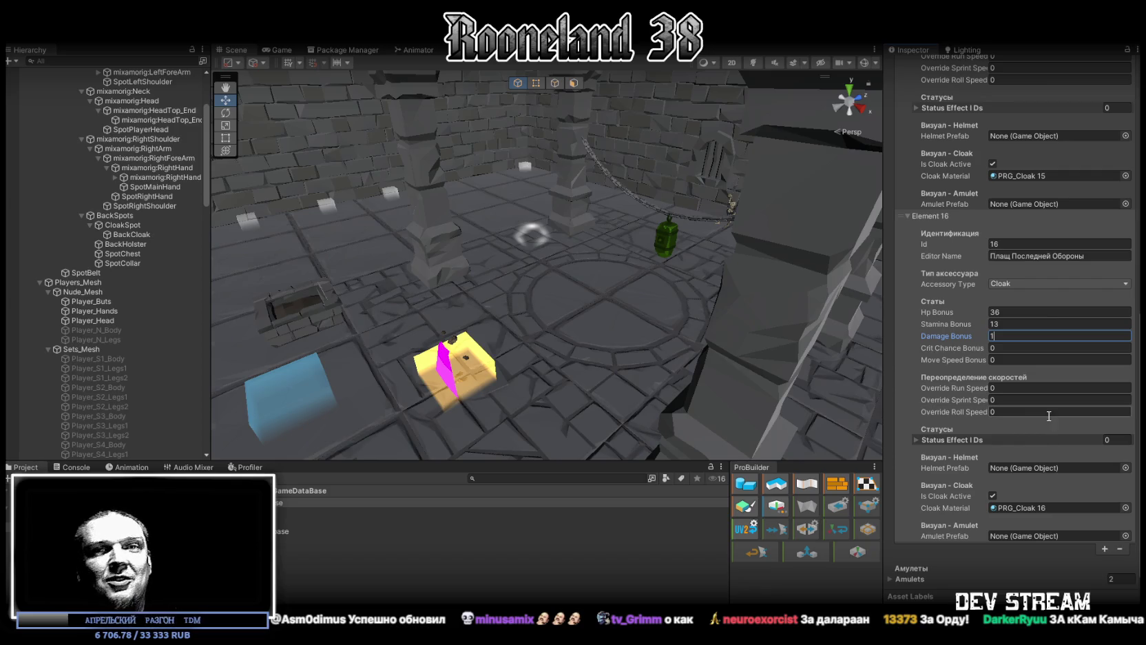
{"action": "scroll", "coordinate": [1040, 408], "scroll_direction": "up", "scroll_amount": 5}
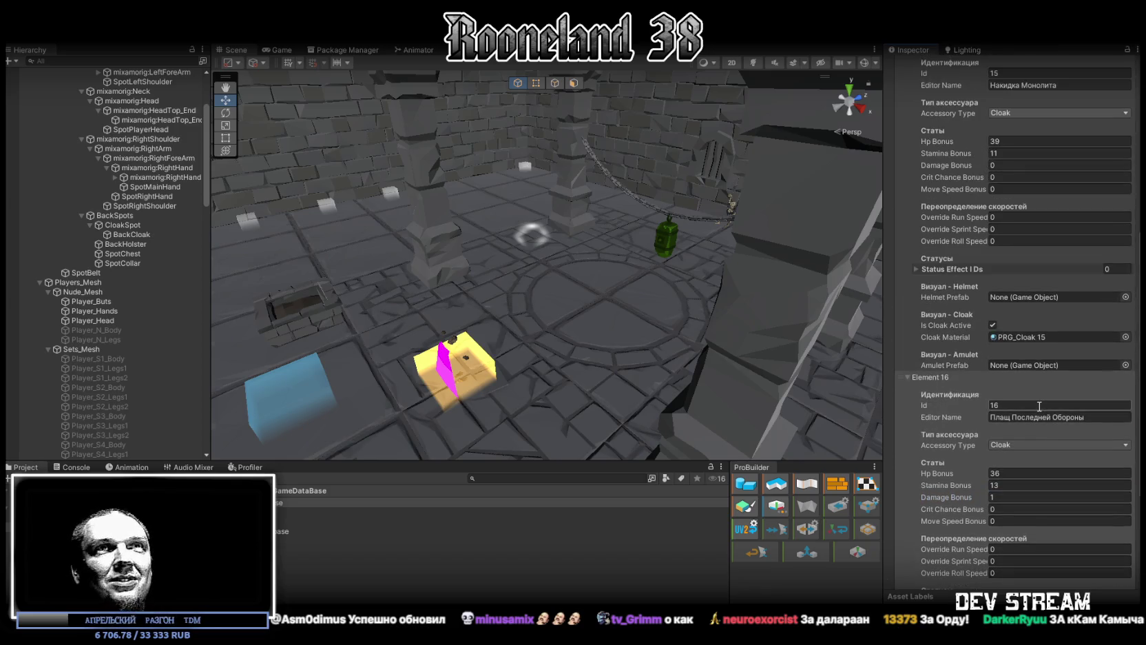
{"action": "scroll", "coordinate": [1037, 407], "scroll_direction": "down", "scroll_amount": 5}
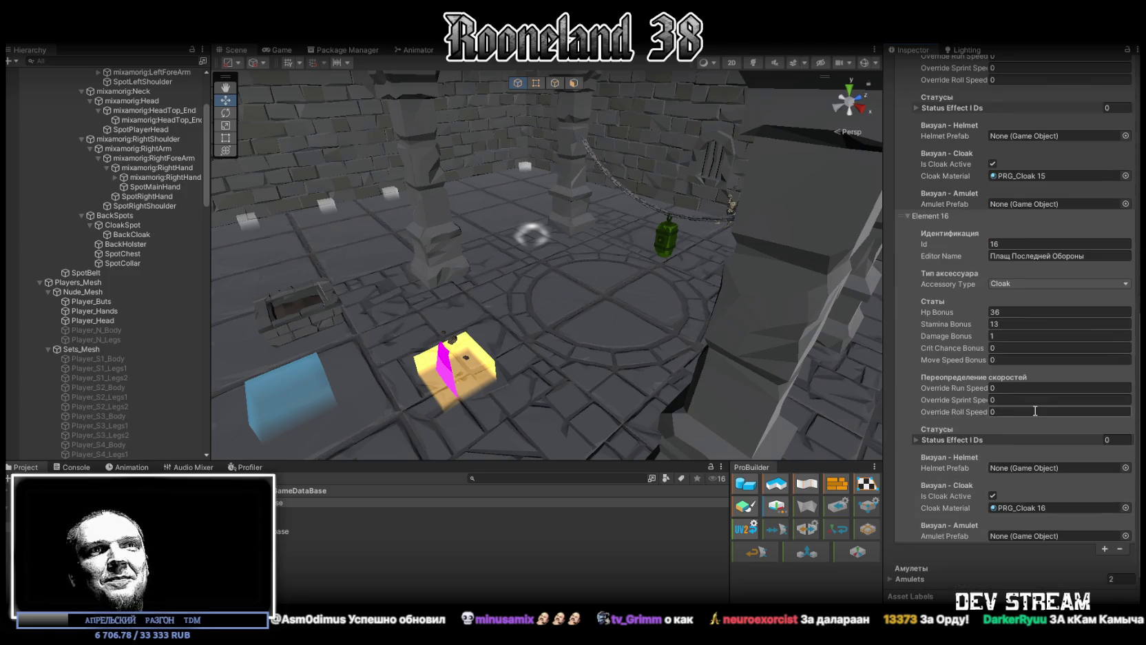
{"action": "scroll", "coordinate": [1030, 405], "scroll_direction": "up", "scroll_amount": 10}
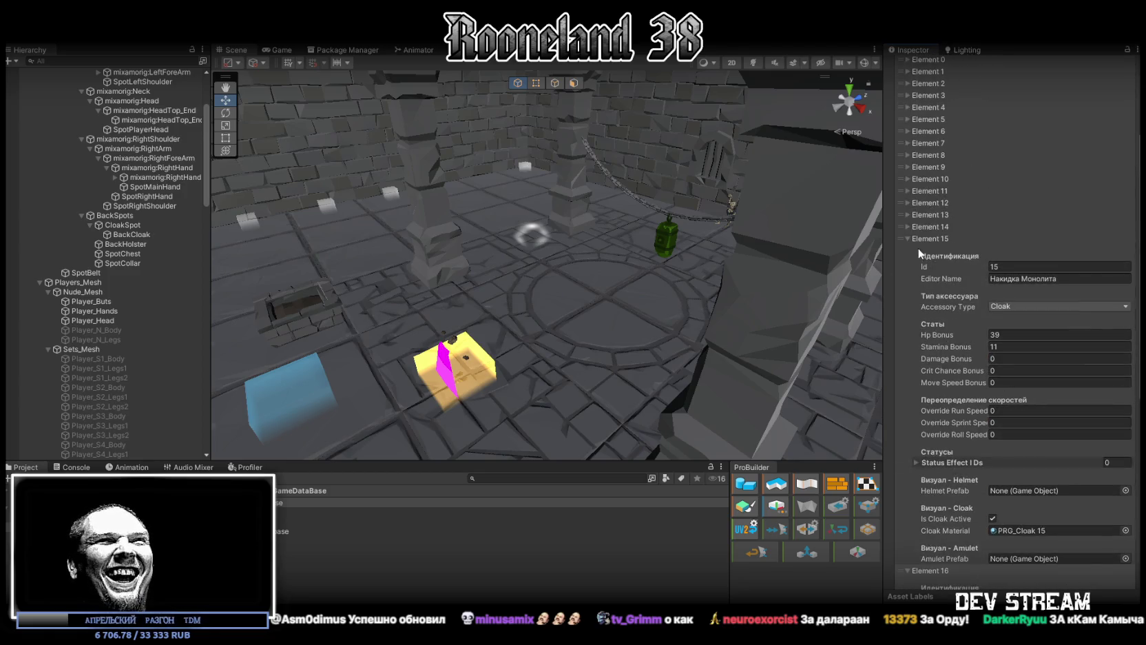
{"action": "scroll", "coordinate": [968, 412], "scroll_direction": "down", "scroll_amount": 6}
{"action": "scroll", "coordinate": [968, 412], "scroll_direction": "down", "scroll_amount": 4}
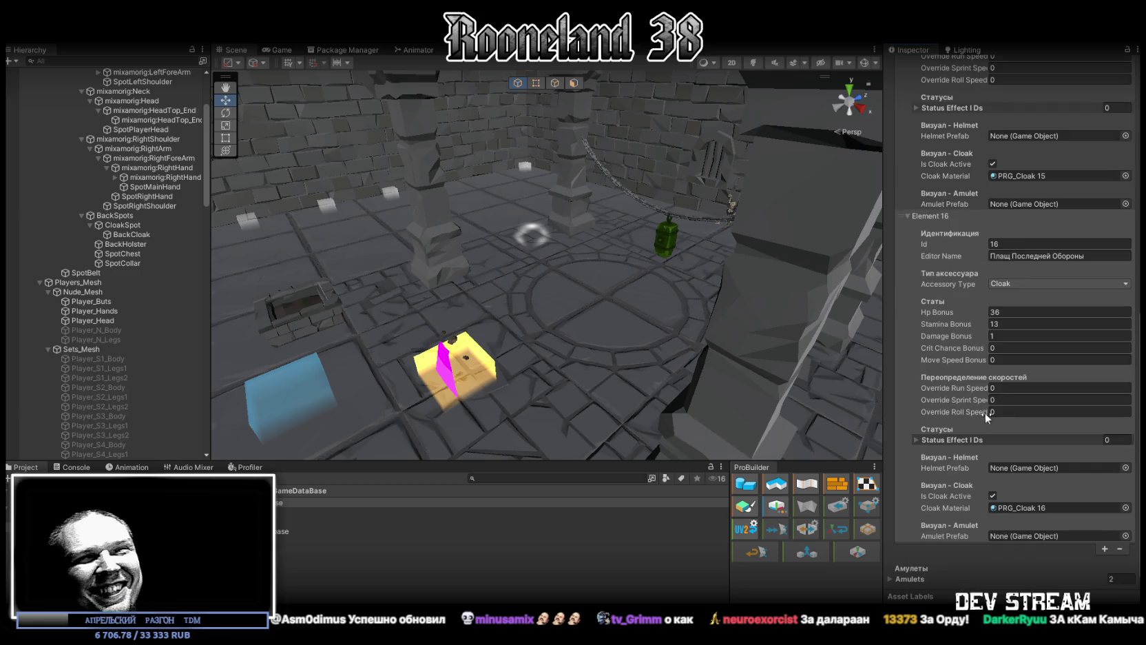
Set cloak Element 17 to 'Плащ Теневого Шага', Stamina 34, HP 15, material PRG_Cloak 17.
{"action": "left_click", "coordinate": [1104, 549]}
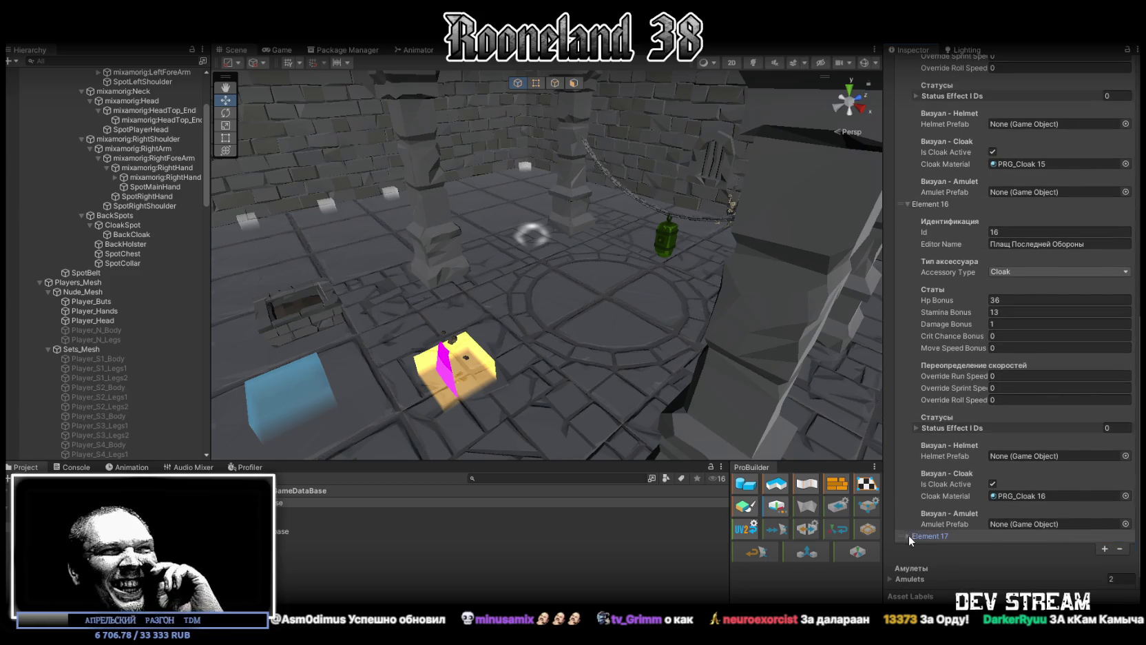
{"action": "left_click", "coordinate": [909, 534]}
{"action": "scroll", "coordinate": [964, 496], "scroll_direction": "down", "scroll_amount": 5}
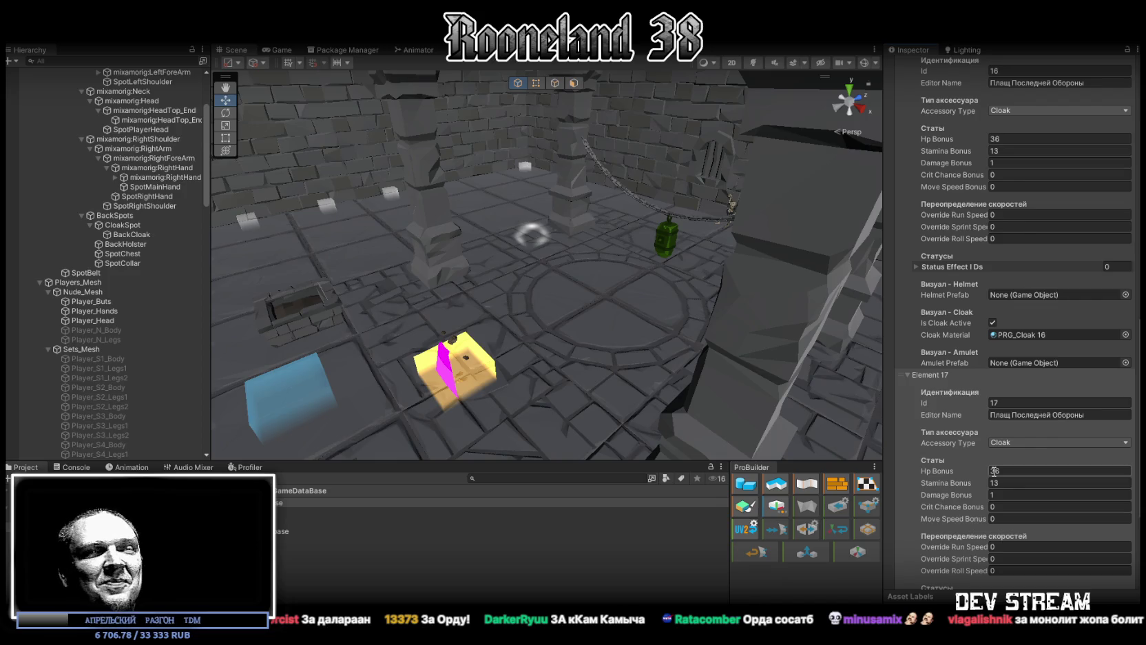
{"action": "scroll", "coordinate": [1028, 458], "scroll_direction": "down", "scroll_amount": 3}
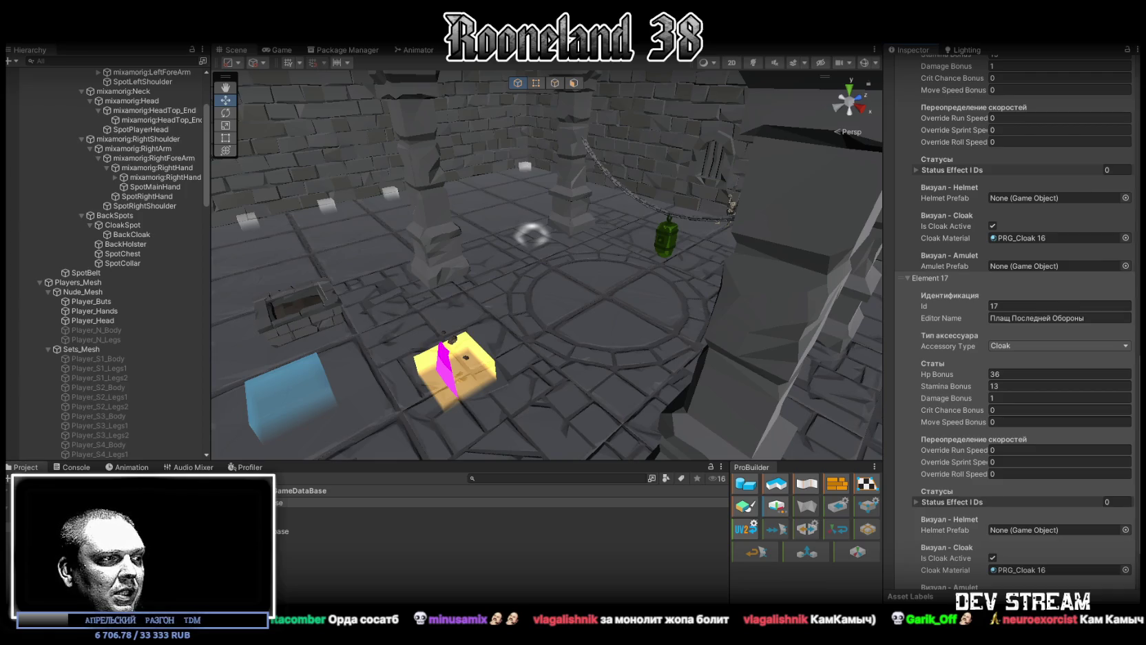
{"action": "left_click", "coordinate": [1095, 318]}
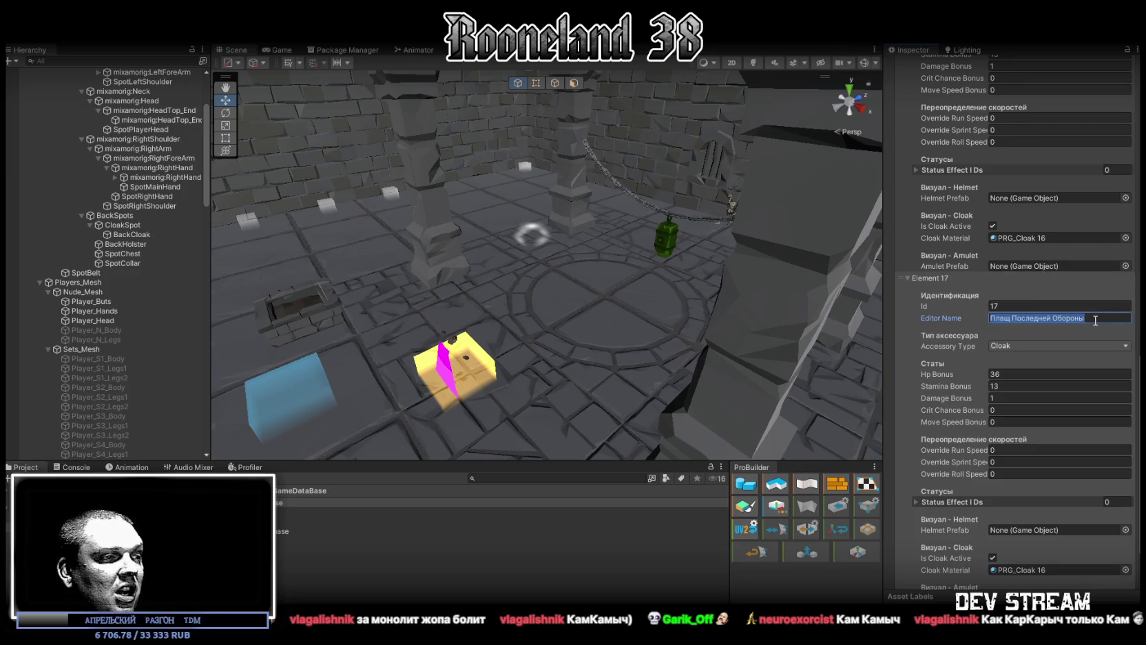
{"action": "type", "text": "Плащ Теневого Шага"}
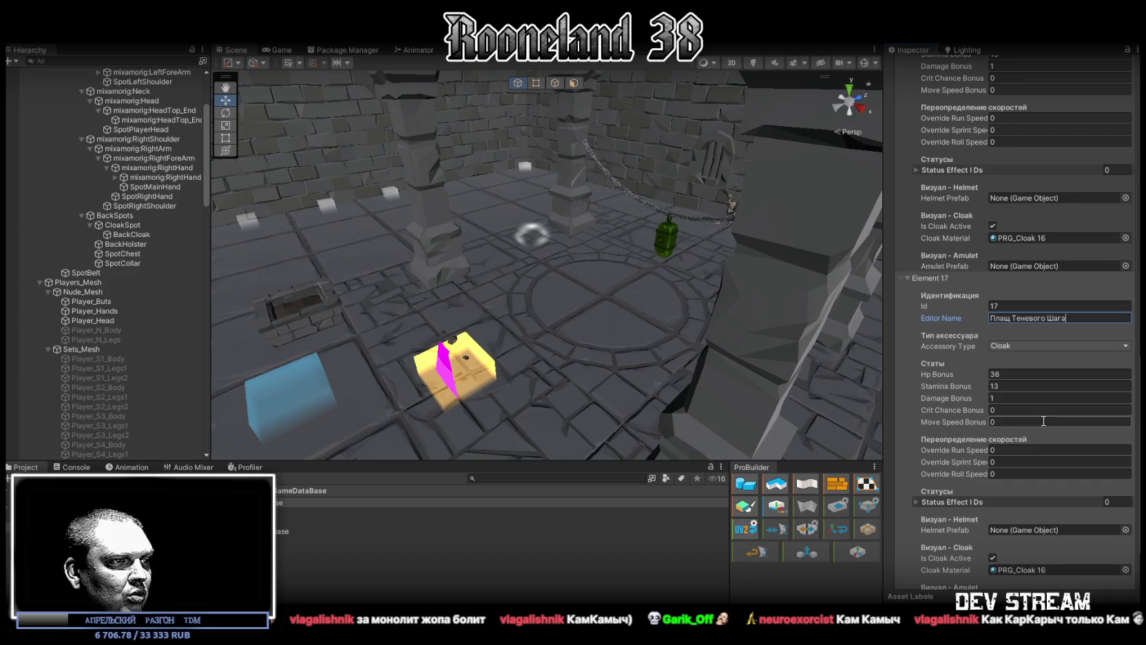
{"action": "left_click", "coordinate": [1007, 385]}
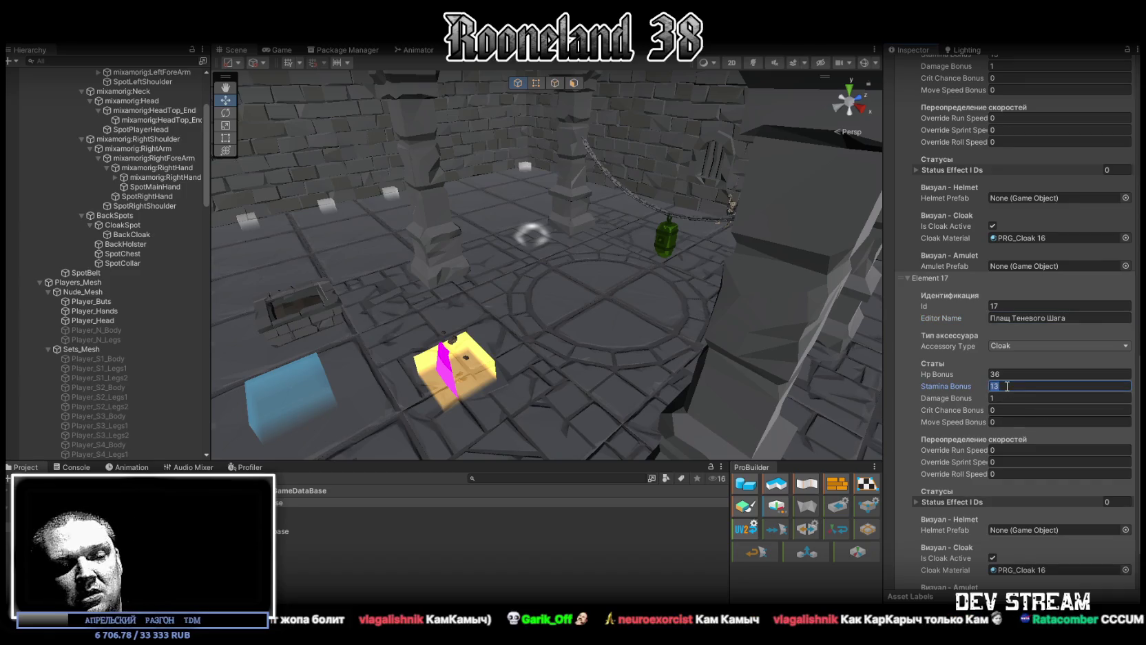
{"action": "type", "text": "34"}
{"action": "left_click", "coordinate": [1011, 374]}
{"action": "type", "text": "15"}
{"action": "scroll", "coordinate": [1001, 397], "scroll_direction": "down", "scroll_amount": 10}
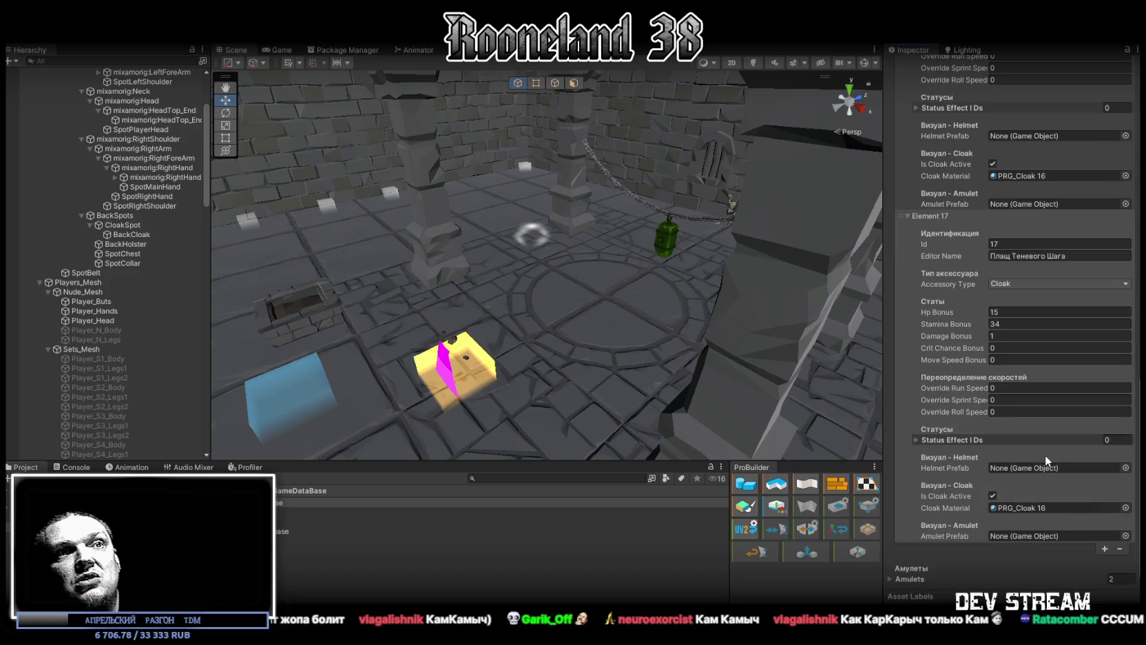
{"action": "left_click", "coordinate": [1126, 509]}
{"action": "double_click", "coordinate": [944, 500]}
Add cloak Element 18 'Мантия Шепота Ветра' with Stamina 38, HP 10, material PRG_Cloak 18.
{"action": "left_click", "coordinate": [1105, 549]}
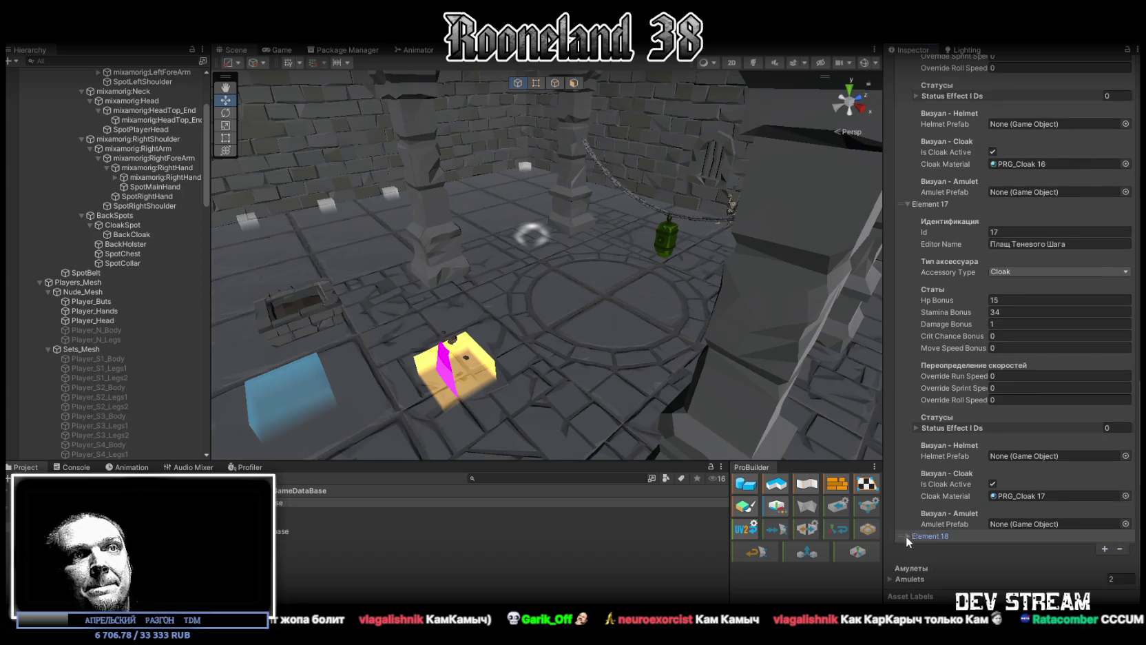
{"action": "left_click", "coordinate": [909, 536]}
{"action": "scroll", "coordinate": [1002, 413], "scroll_direction": "down", "scroll_amount": 8}
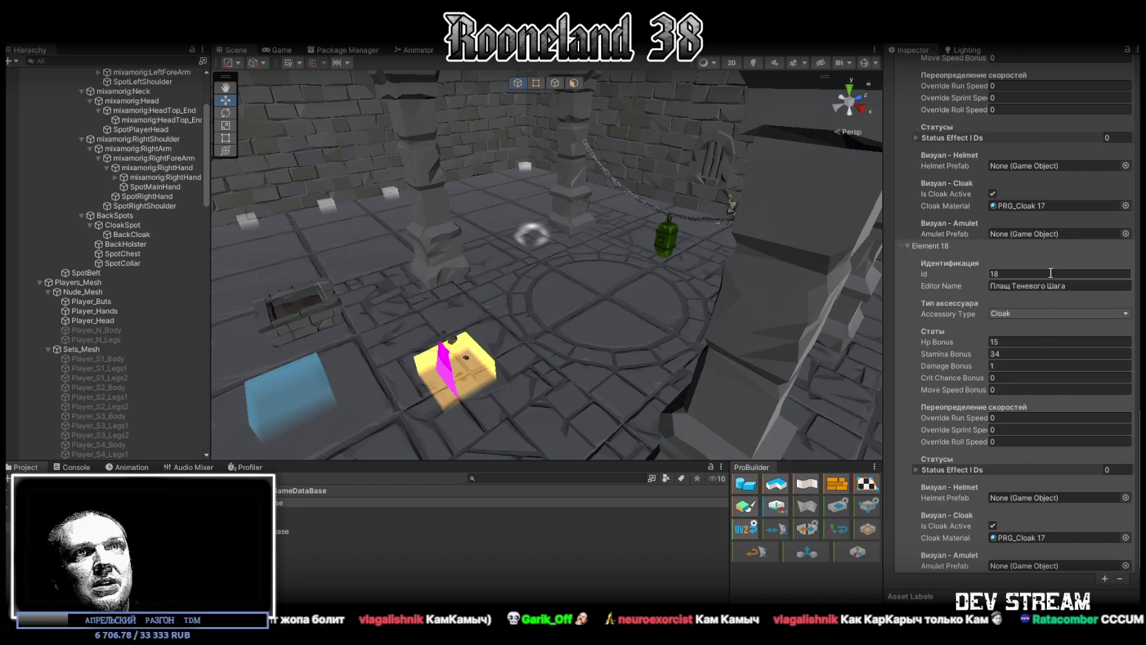
{"action": "left_click", "coordinate": [1084, 285]}
{"action": "type", "text": "Мантия Шепота Ветра"}
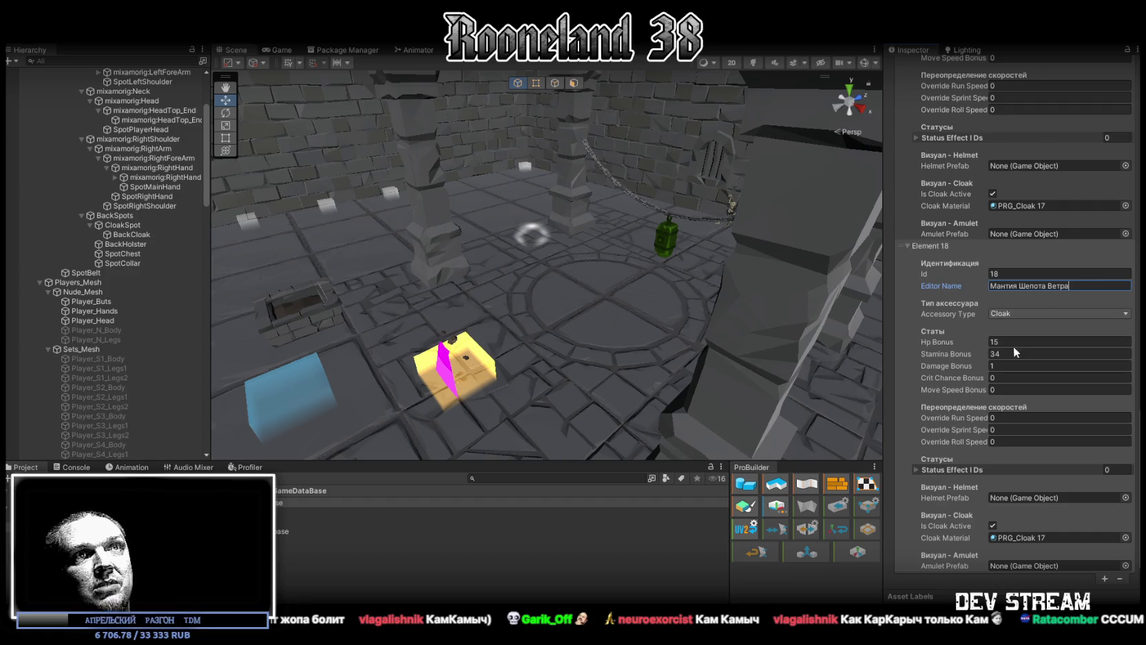
{"action": "left_click", "coordinate": [1011, 353]}
{"action": "type", "text": "3"}
{"action": "left_click", "coordinate": [1033, 342]}
{"action": "type", "text": "10"}
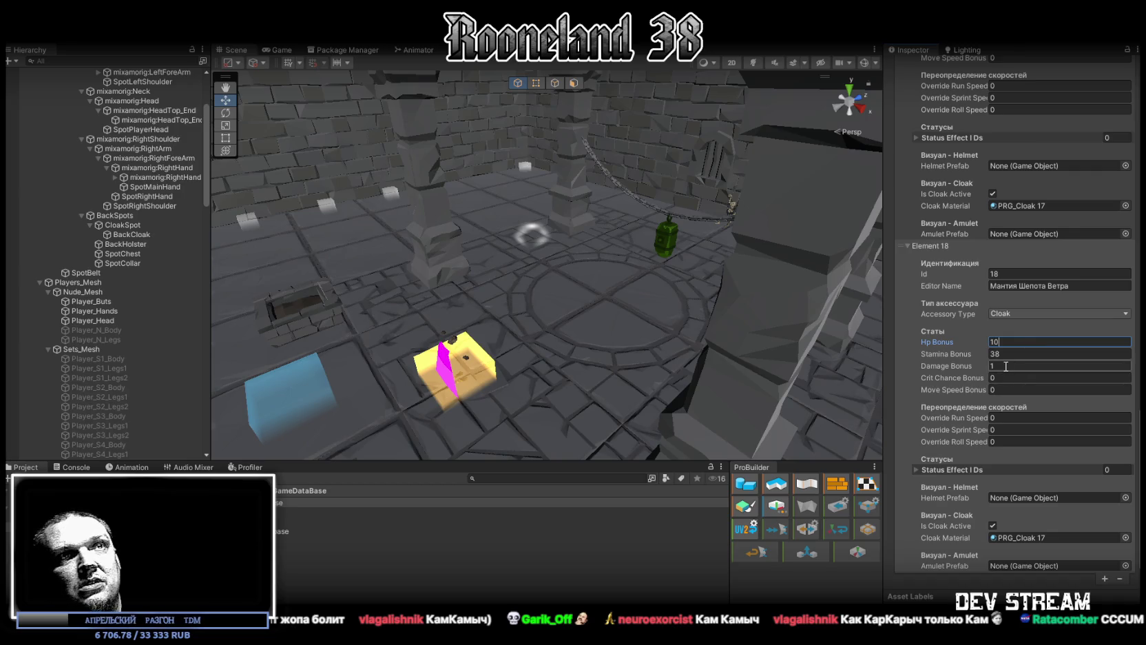
{"action": "left_click", "coordinate": [1125, 538]}
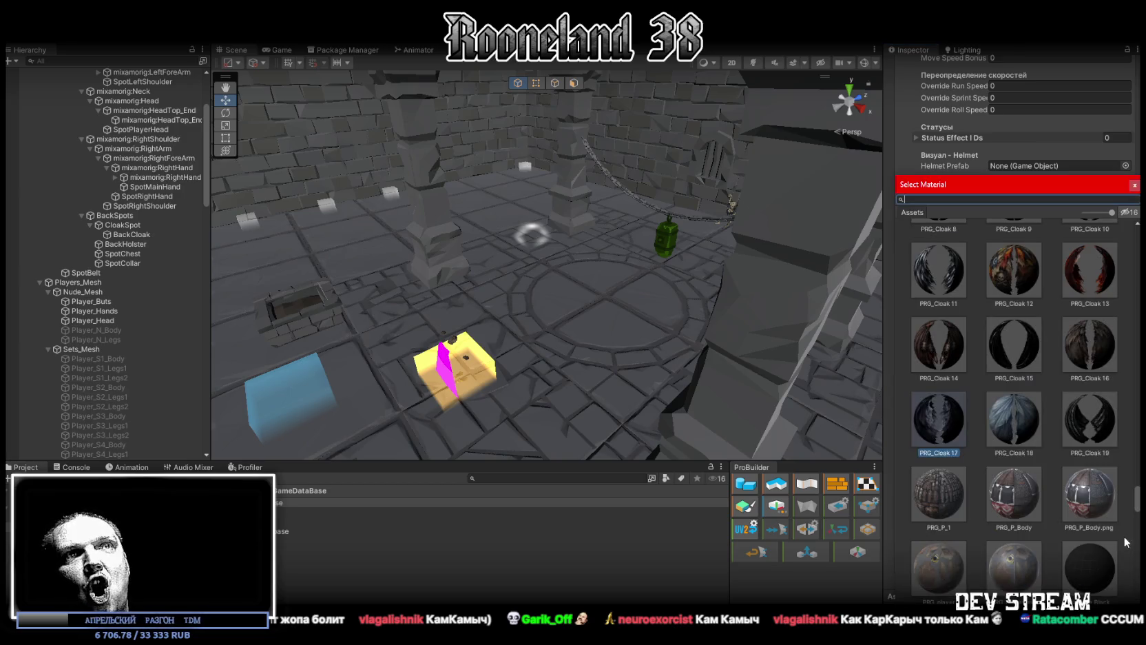
{"action": "double_click", "coordinate": [1010, 424]}
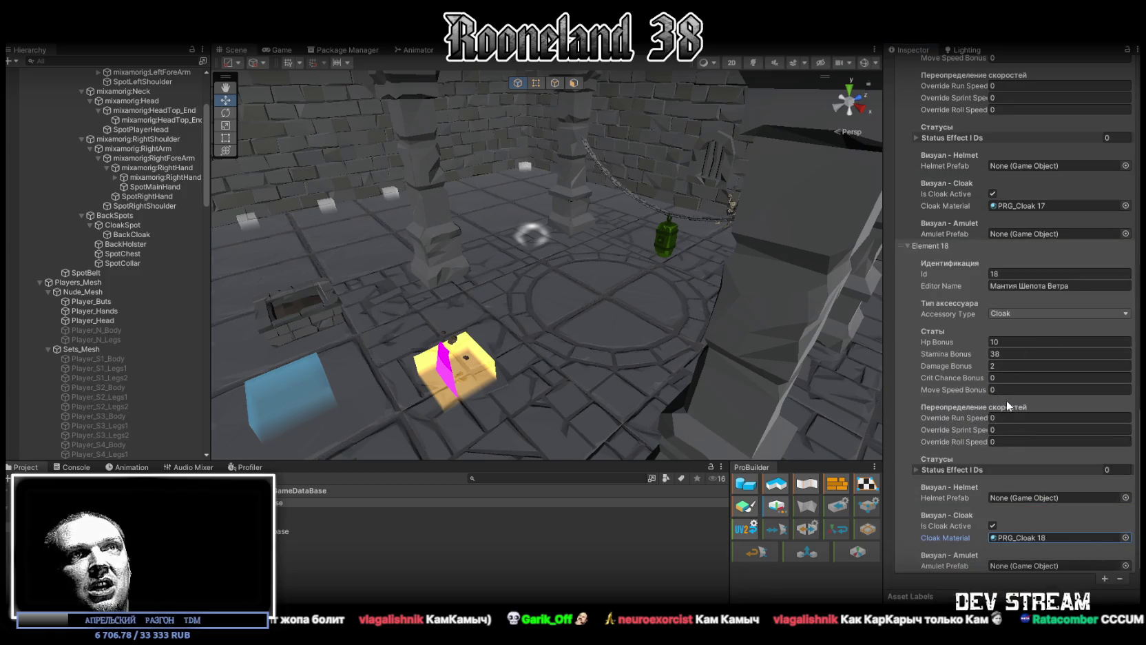
Add cloak Element 19 'Накидка Змеиной Кожи' with Stamina 28, HP 21, Damage 1, material PRG_Cloak 19.
{"action": "scroll", "coordinate": [1075, 492], "scroll_direction": "down", "scroll_amount": 1}
{"action": "left_click", "coordinate": [1104, 549]}
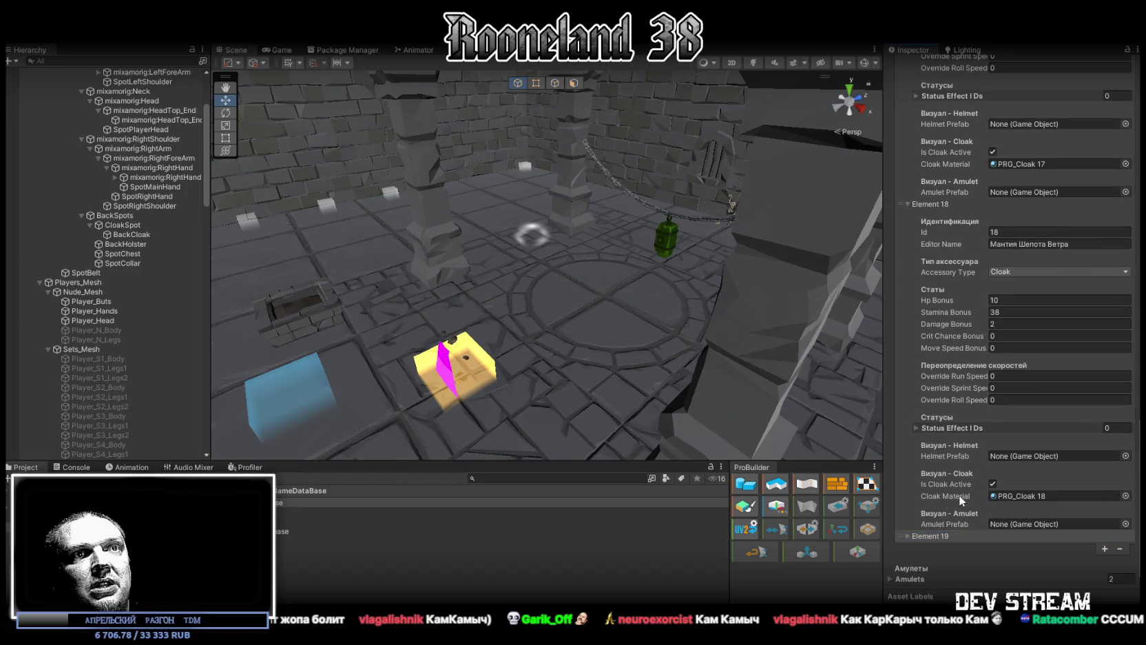
{"action": "left_click", "coordinate": [906, 536]}
{"action": "scroll", "coordinate": [906, 532], "scroll_direction": "down", "scroll_amount": 6}
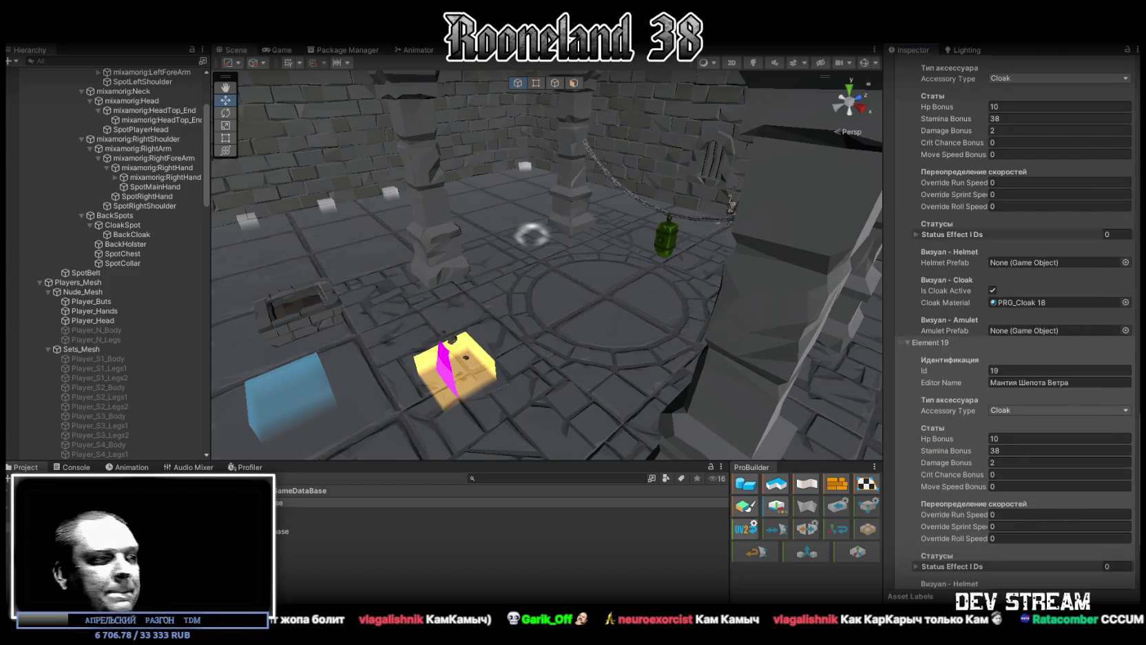
{"action": "left_click", "coordinate": [1107, 383]}
{"action": "type", "text": "Накидка Змеиной Кожи"}
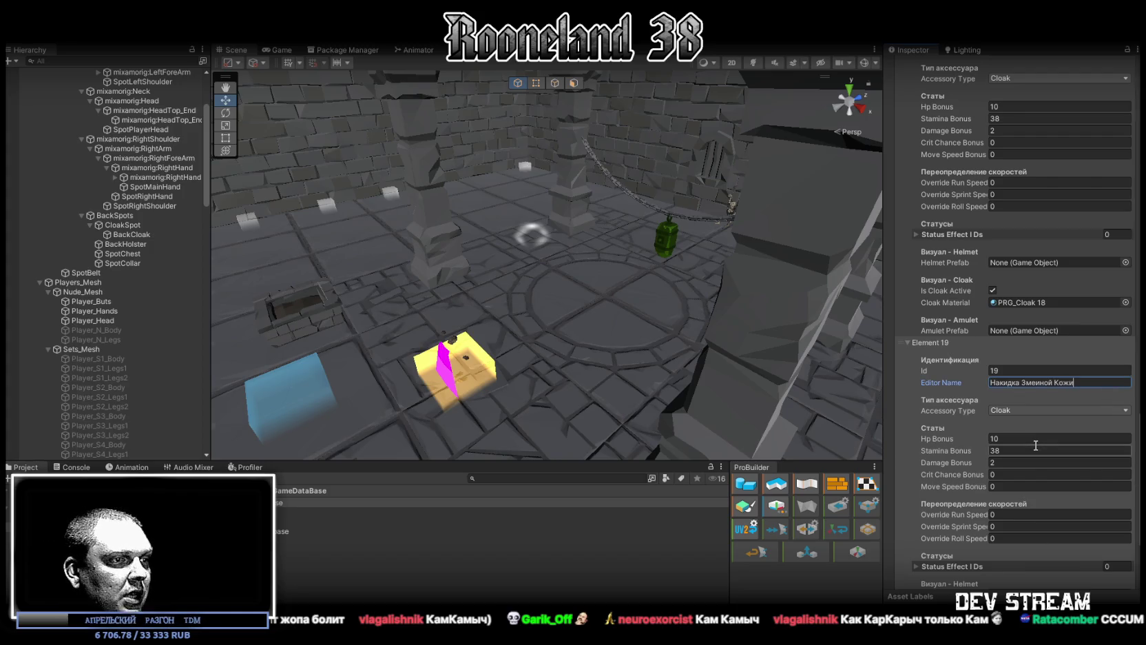
{"action": "left_click", "coordinate": [1010, 451]}
{"action": "type", "text": "28"}
{"action": "left_click", "coordinate": [1012, 439]}
{"action": "type", "text": "21"}
{"action": "left_click", "coordinate": [1005, 462]}
{"action": "type", "text": "1"}
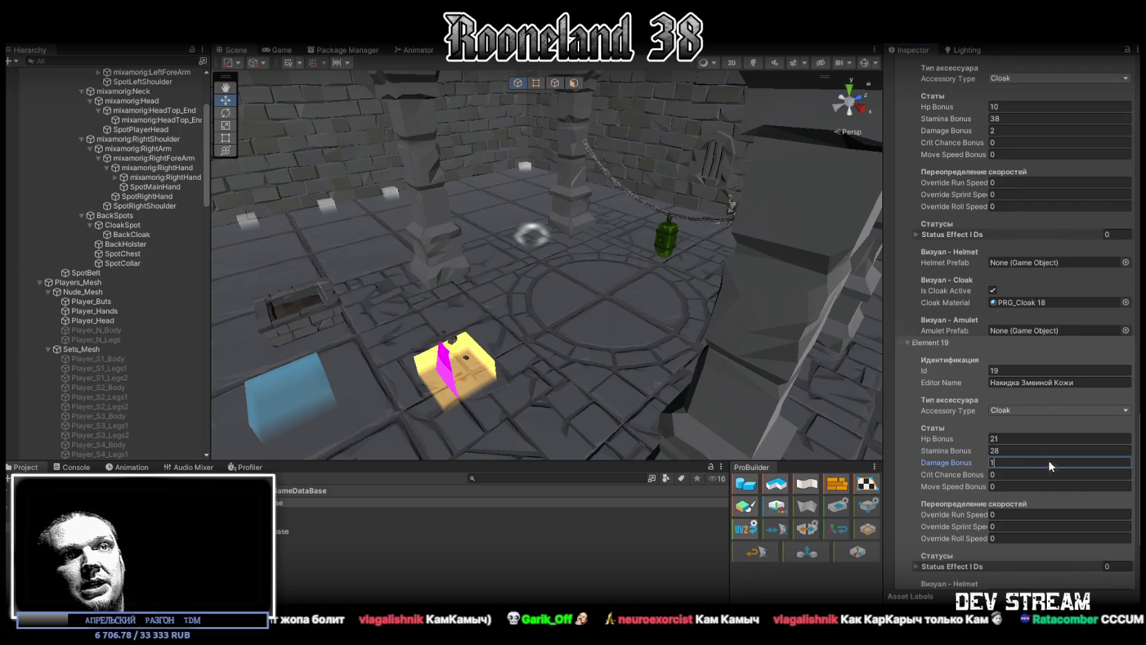
{"action": "scroll", "coordinate": [1052, 466], "scroll_direction": "down", "scroll_amount": 5}
{"action": "left_click", "coordinate": [1125, 541]}
{"action": "double_click", "coordinate": [1086, 432]}
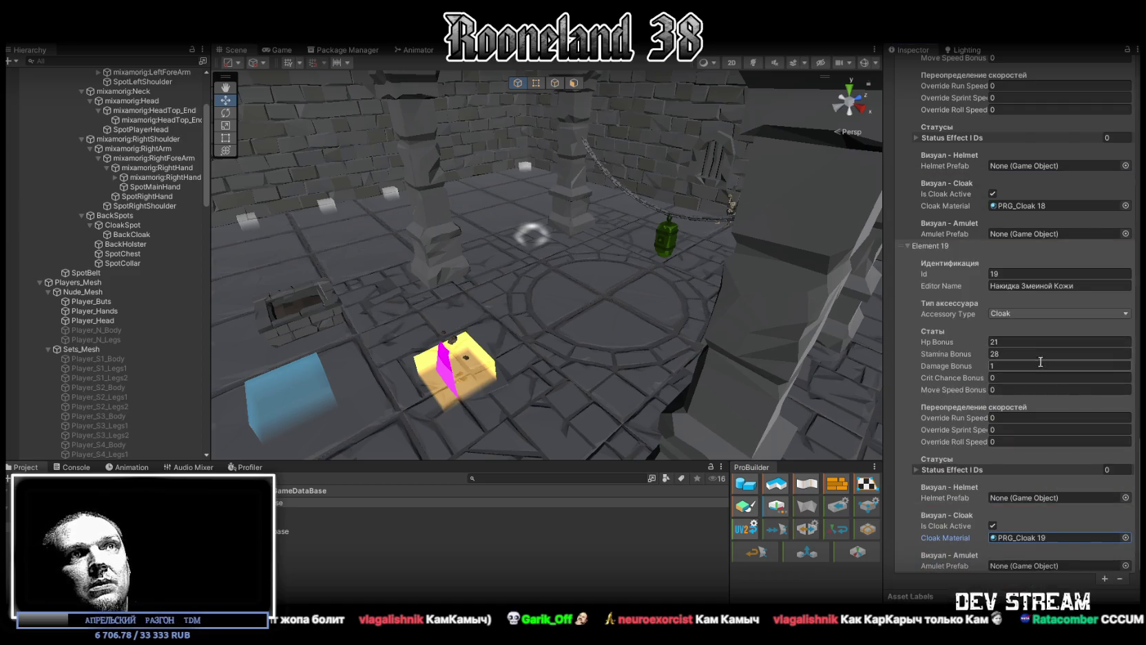
Collapse cloak Elements 15 through 18 in the database.
{"action": "scroll", "coordinate": [979, 452], "scroll_direction": "up", "scroll_amount": 15}
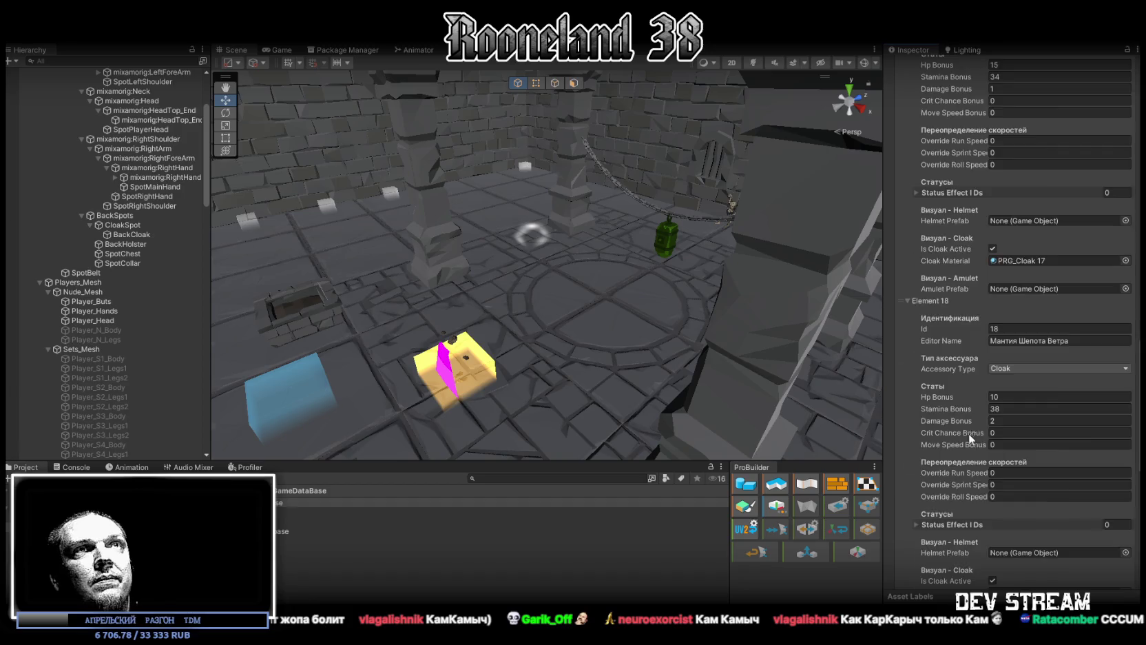
{"action": "scroll", "coordinate": [953, 337], "scroll_direction": "up", "scroll_amount": 5}
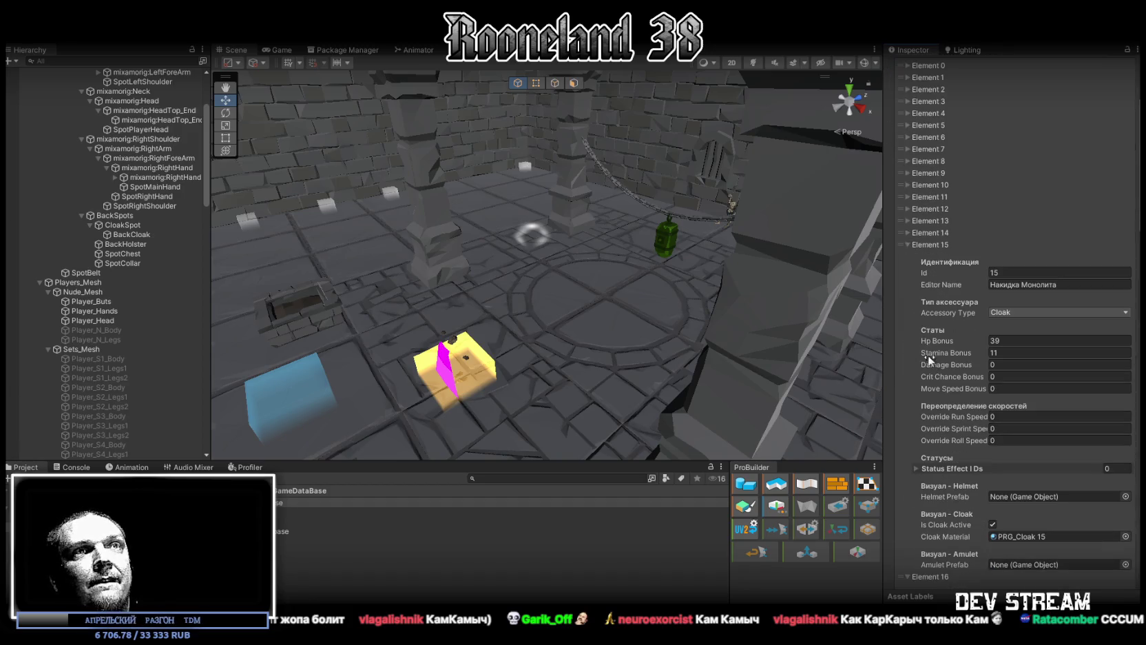
{"action": "left_click", "coordinate": [908, 244]}
{"action": "left_click", "coordinate": [907, 256]}
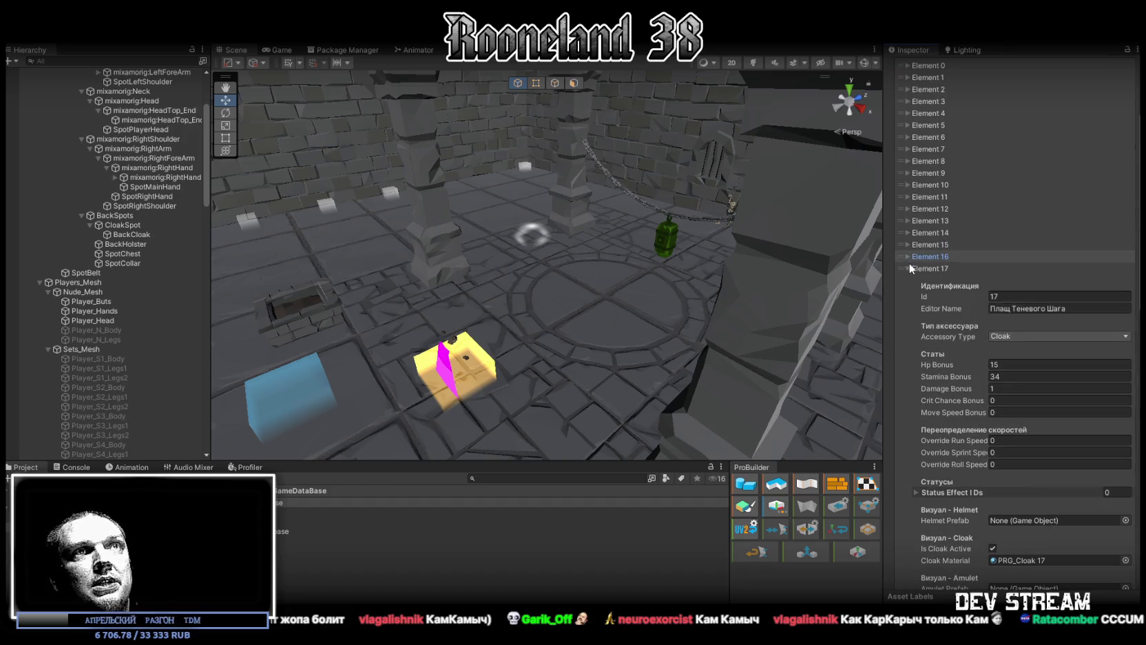
{"action": "left_click", "coordinate": [909, 268]}
{"action": "left_click", "coordinate": [909, 281]}
Collapse cloak Element 19 and turn the Scene view toward the far wall.
{"action": "left_click", "coordinate": [910, 292]}
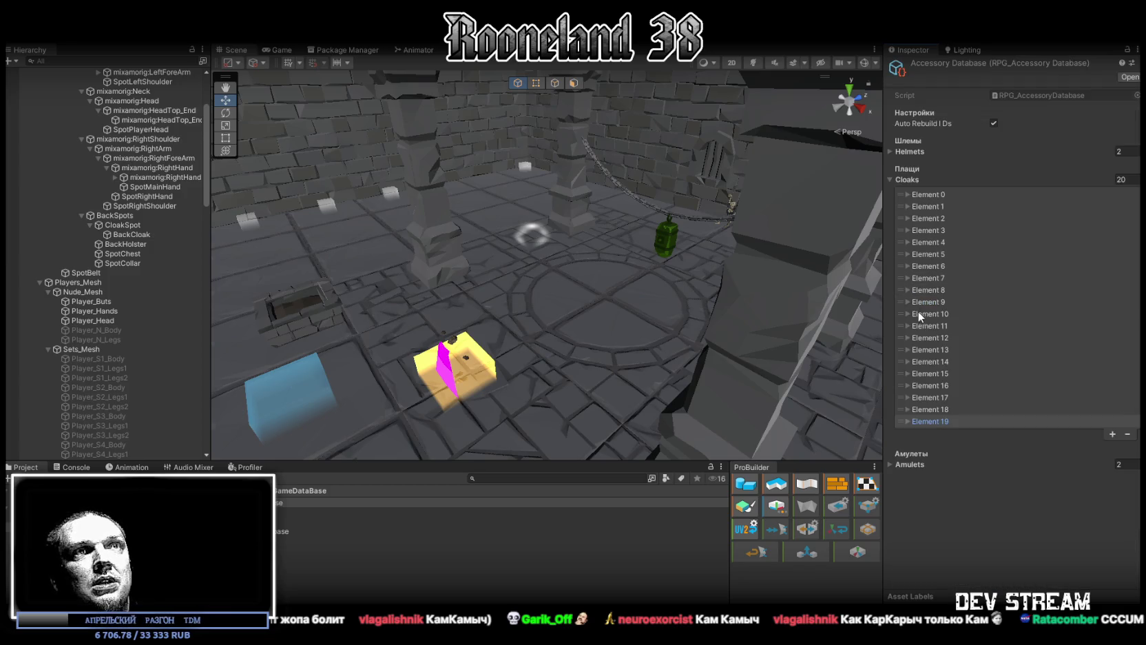
{"action": "scroll", "coordinate": [522, 238], "scroll_direction": "up", "scroll_amount": 2}
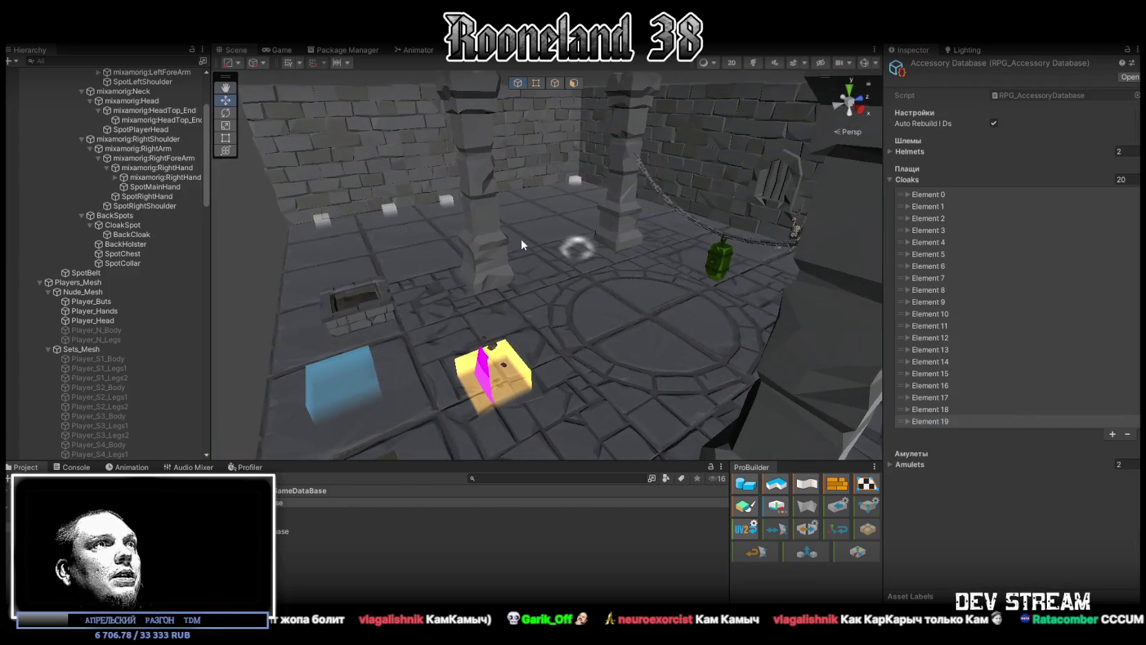
{"action": "left_click_drag", "start_coordinate": [521, 237], "coordinate": [443, 75]}
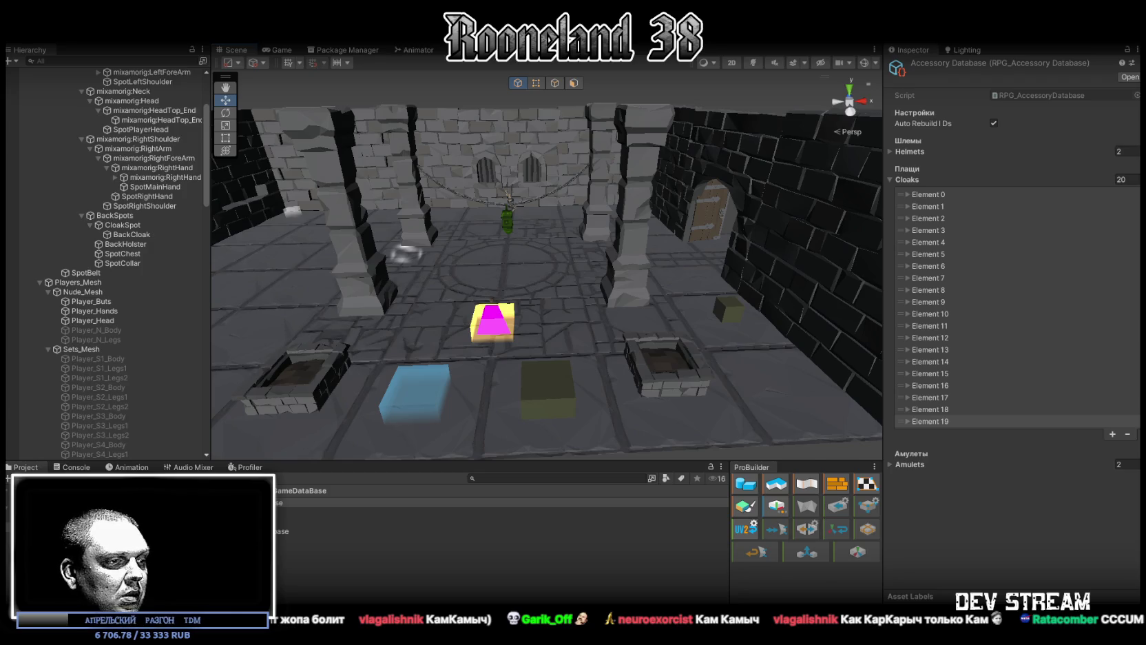
{"action": "left_click", "coordinate": [593, 476]}
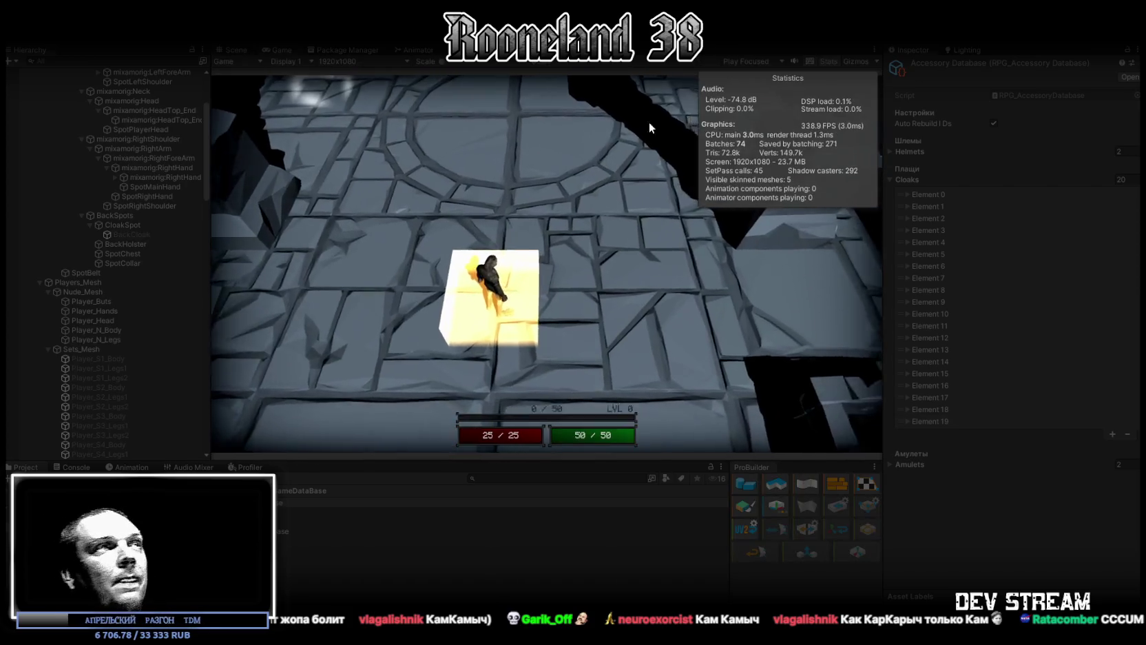
Maximize the Game view and walk the character around the floor circle to inspect the dark cloak.
{"action": "double_click", "coordinate": [290, 50]}
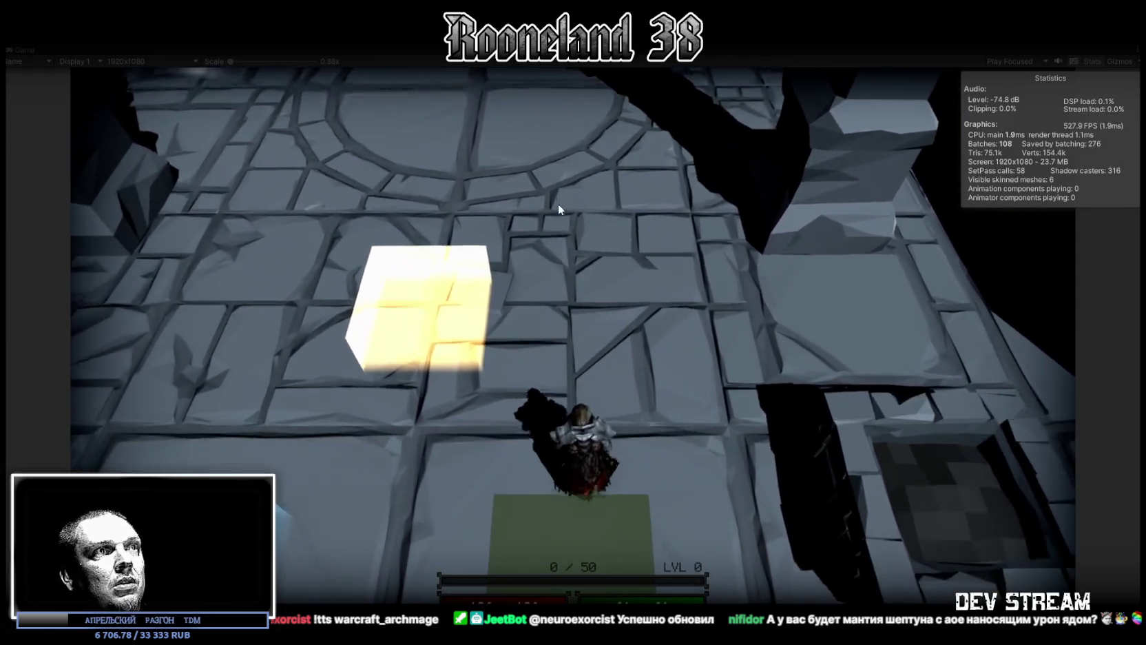
{"action": "left_click", "coordinate": [558, 203]}
{"action": "left_click", "coordinate": [559, 201]}
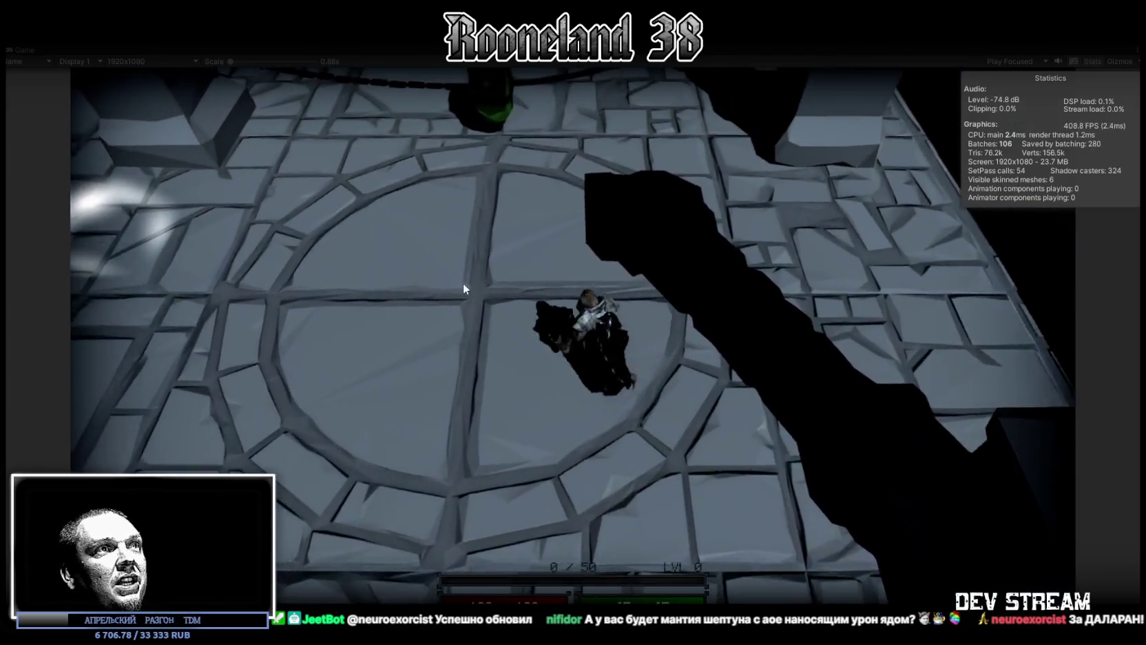
{"action": "left_click", "coordinate": [464, 284]}
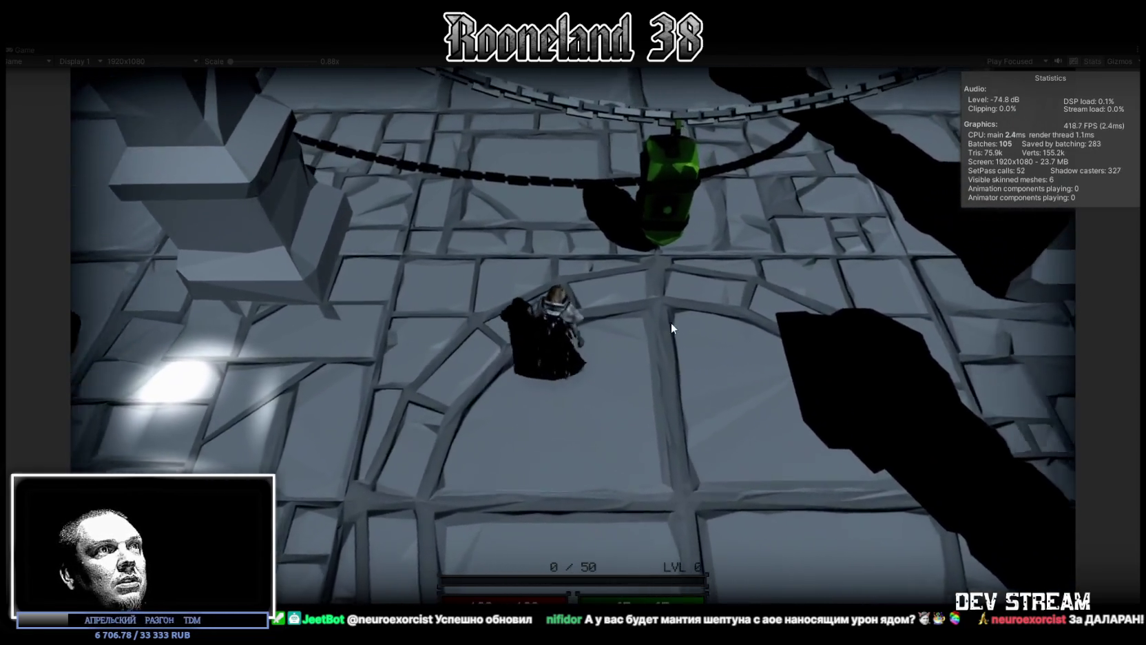
{"action": "left_click", "coordinate": [672, 328]}
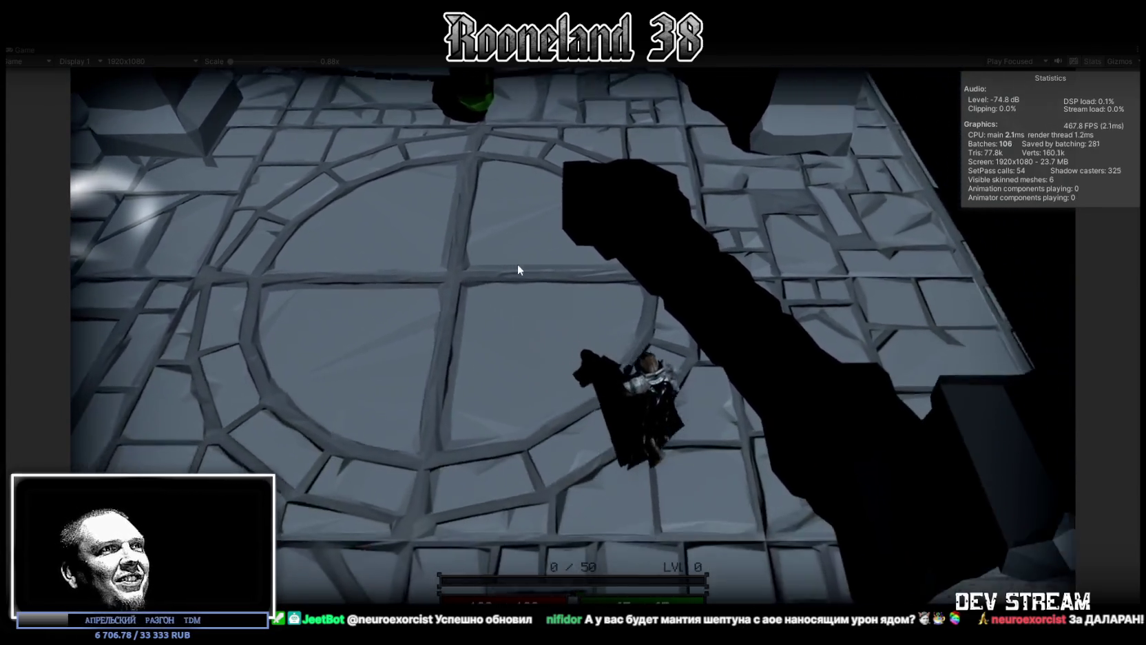
{"action": "left_click", "coordinate": [518, 265]}
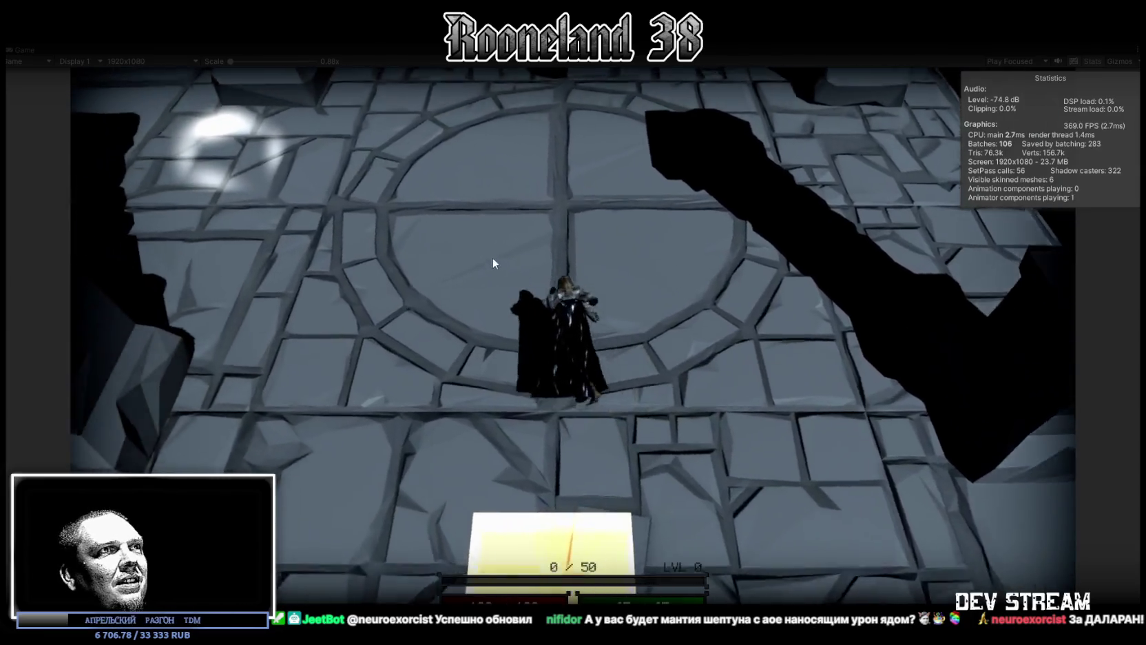
{"action": "left_click", "coordinate": [628, 278]}
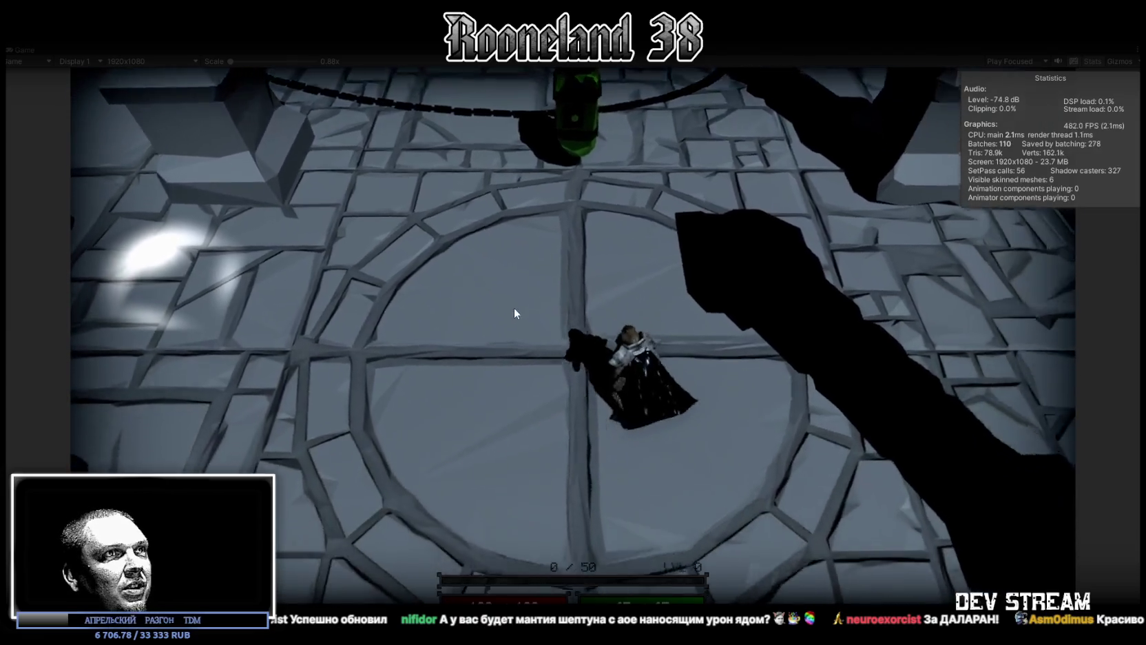
{"action": "left_click", "coordinate": [513, 308]}
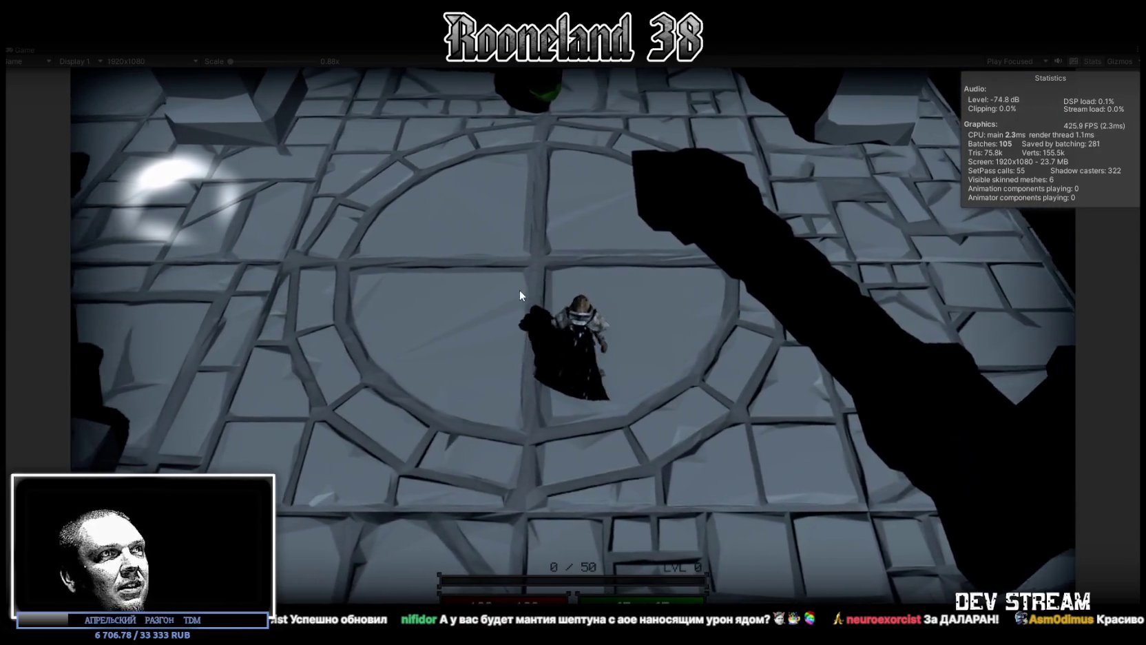
{"action": "left_click", "coordinate": [520, 289]}
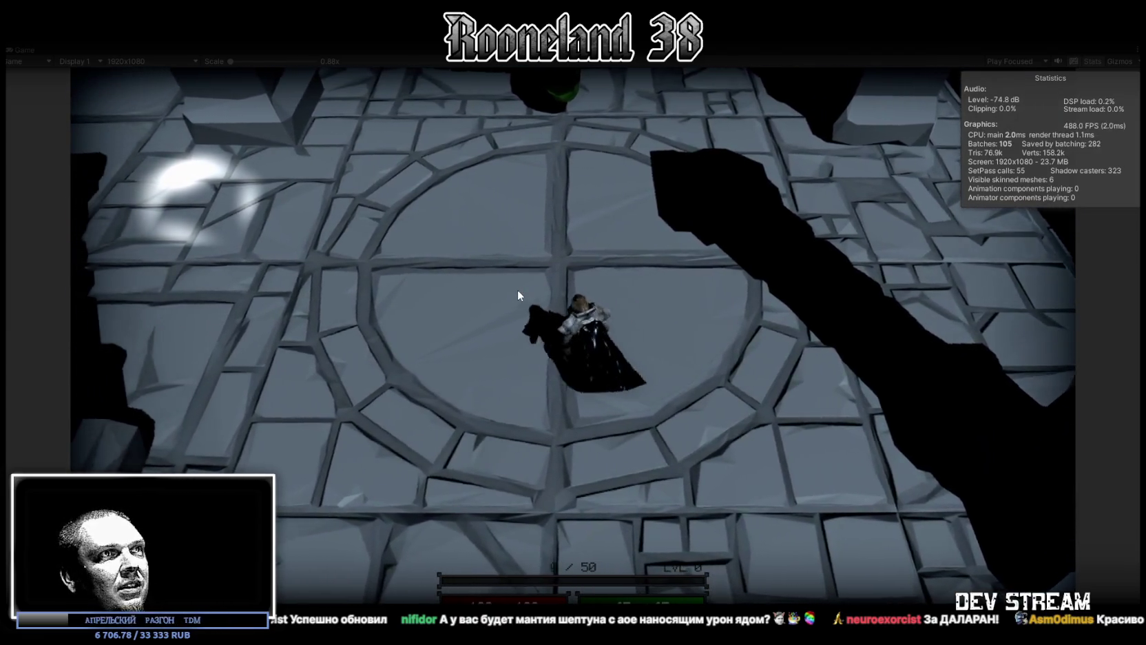
{"action": "left_click", "coordinate": [518, 290]}
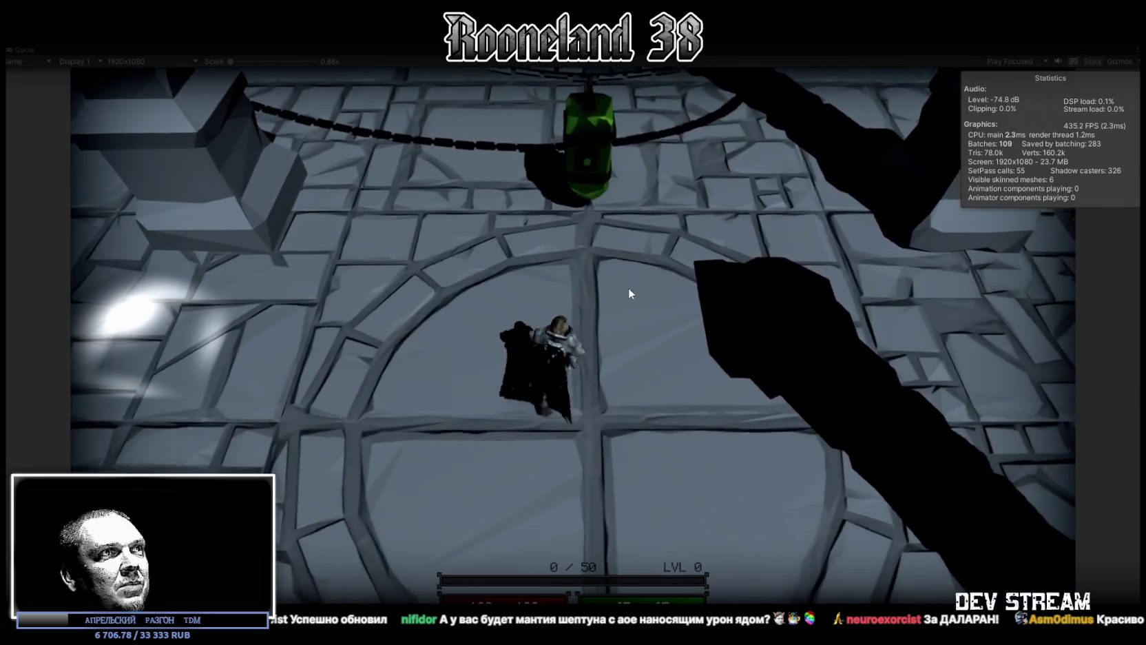
{"action": "left_click", "coordinate": [629, 292]}
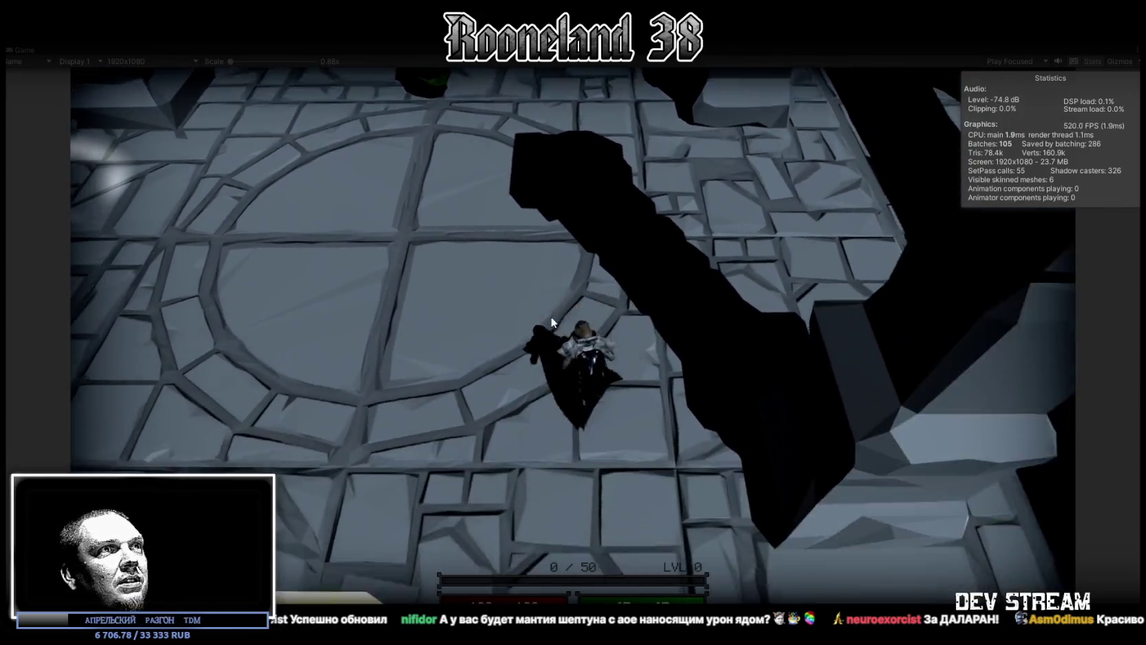
{"action": "double_click", "coordinate": [23, 48]}
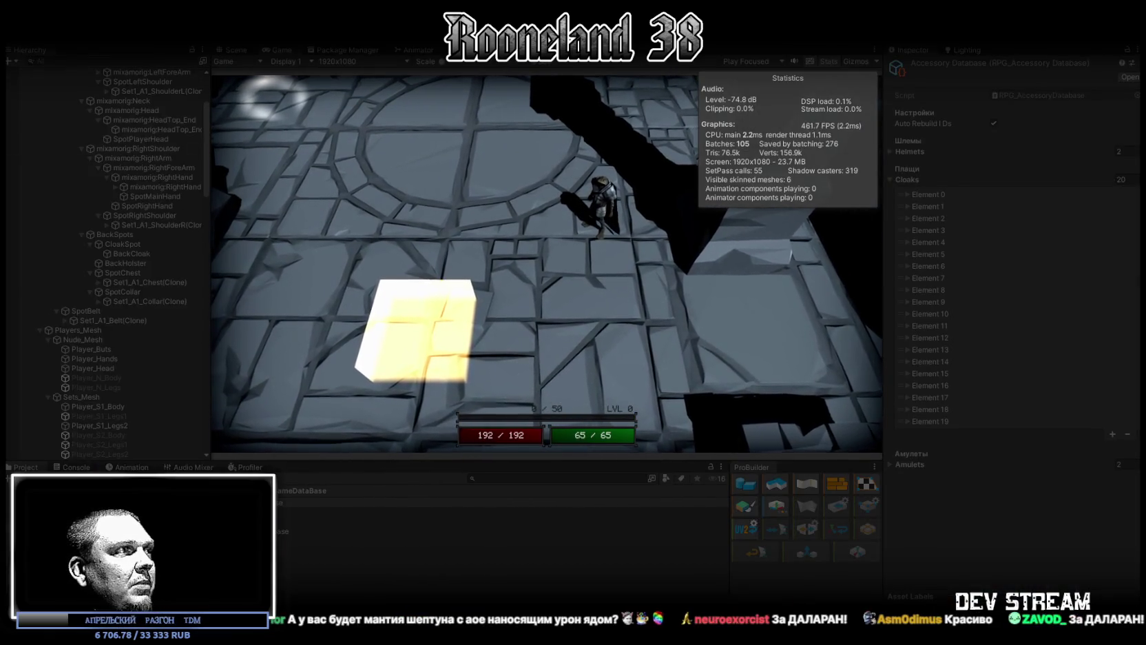
Set Ambient to 2 on all 19 cloak materials and maximize the game view.
{"action": "left_click", "coordinate": [275, 544]}
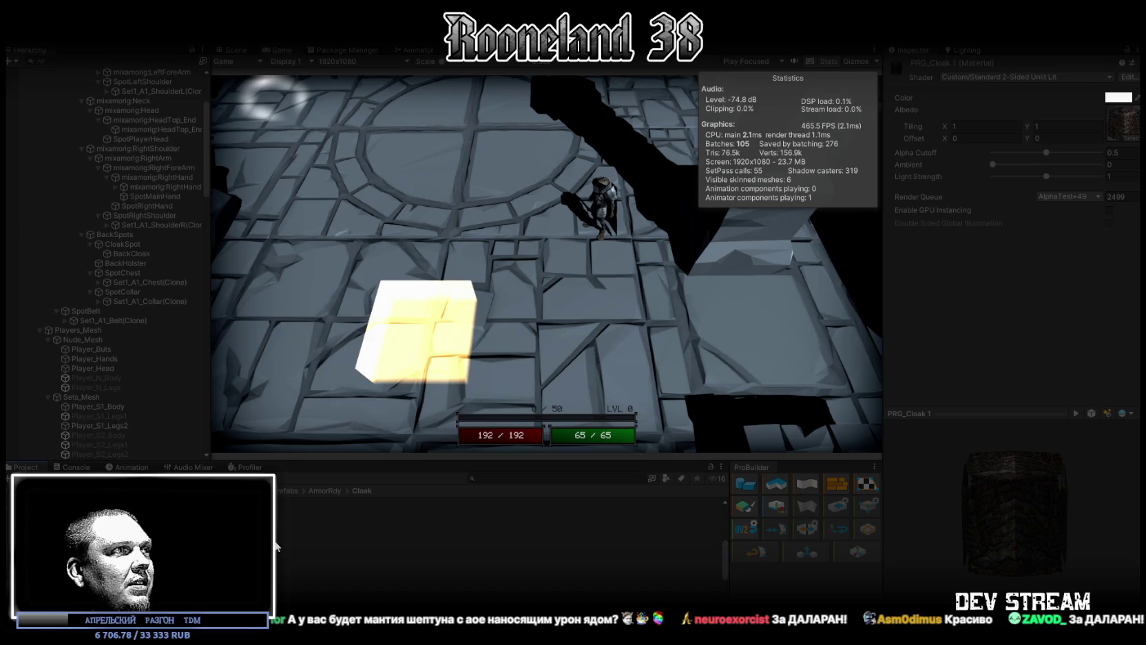
{"action": "key", "text": "ctrl+a"}
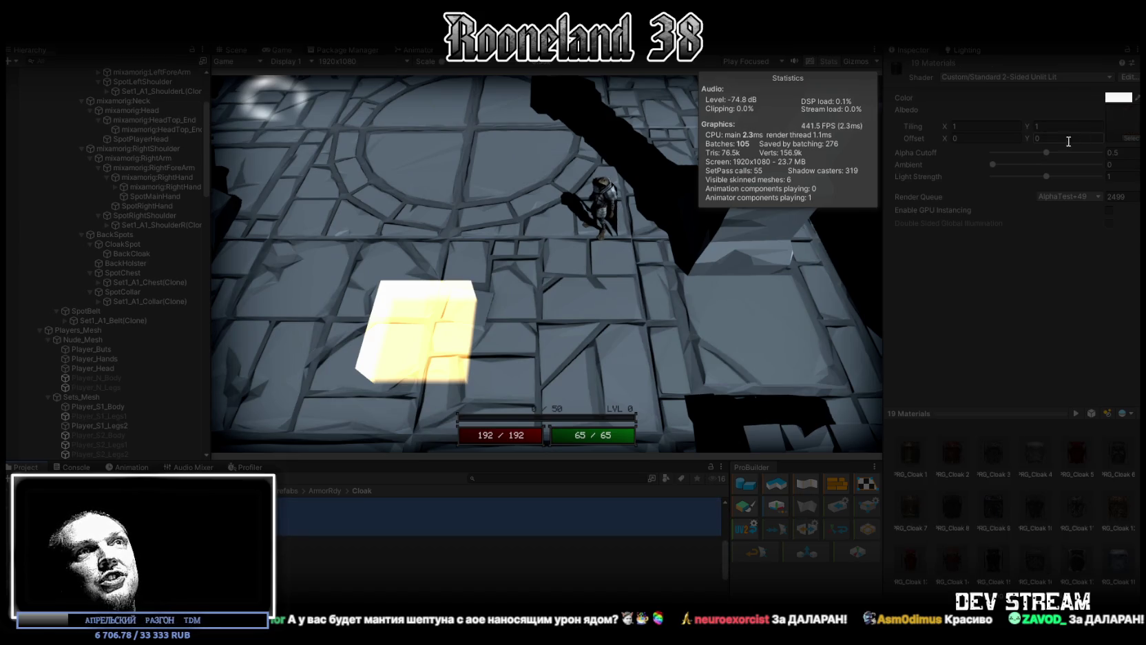
{"action": "left_click", "coordinate": [1052, 165]}
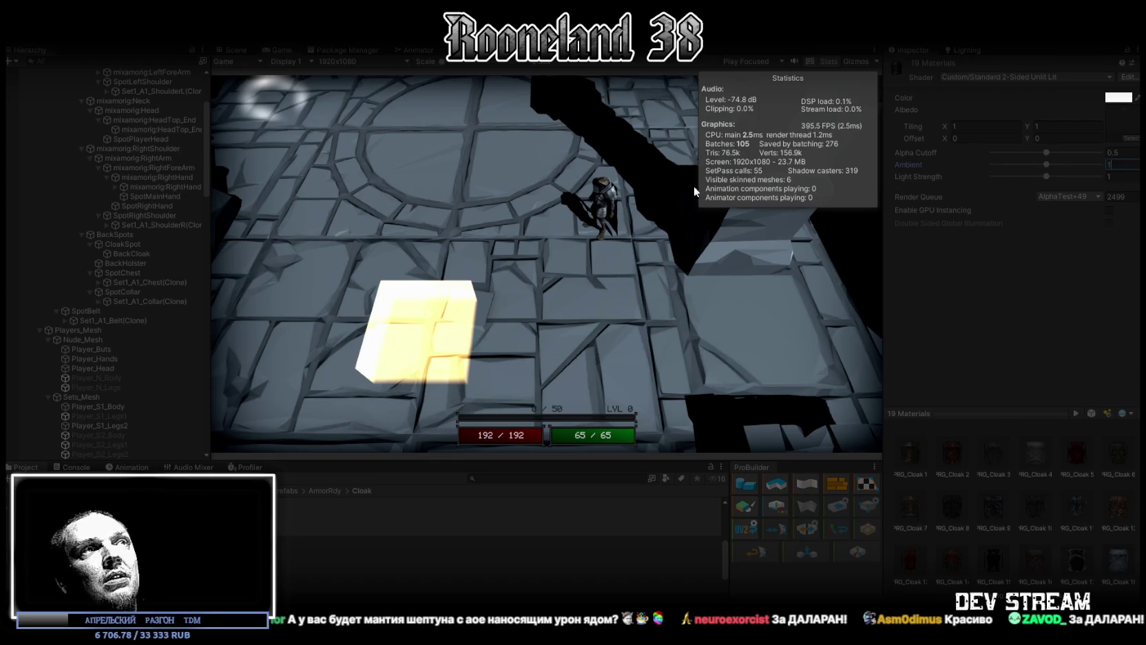
{"action": "key", "text": "BackSpace"}
{"action": "type", "text": "2"}
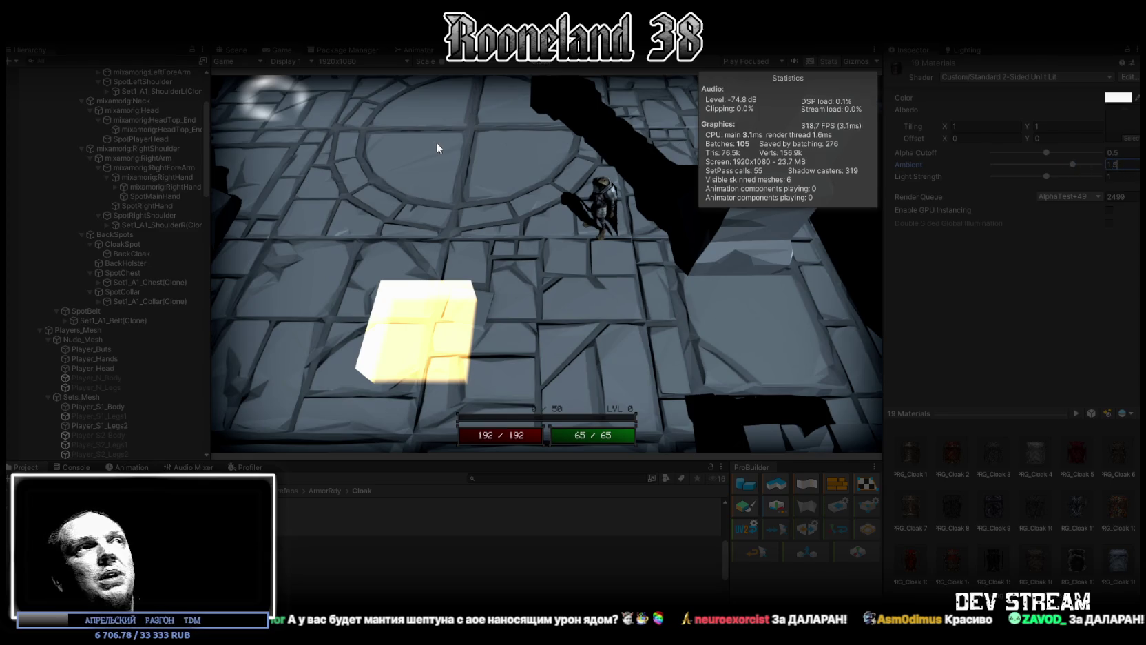
{"action": "double_click", "coordinate": [278, 49]}
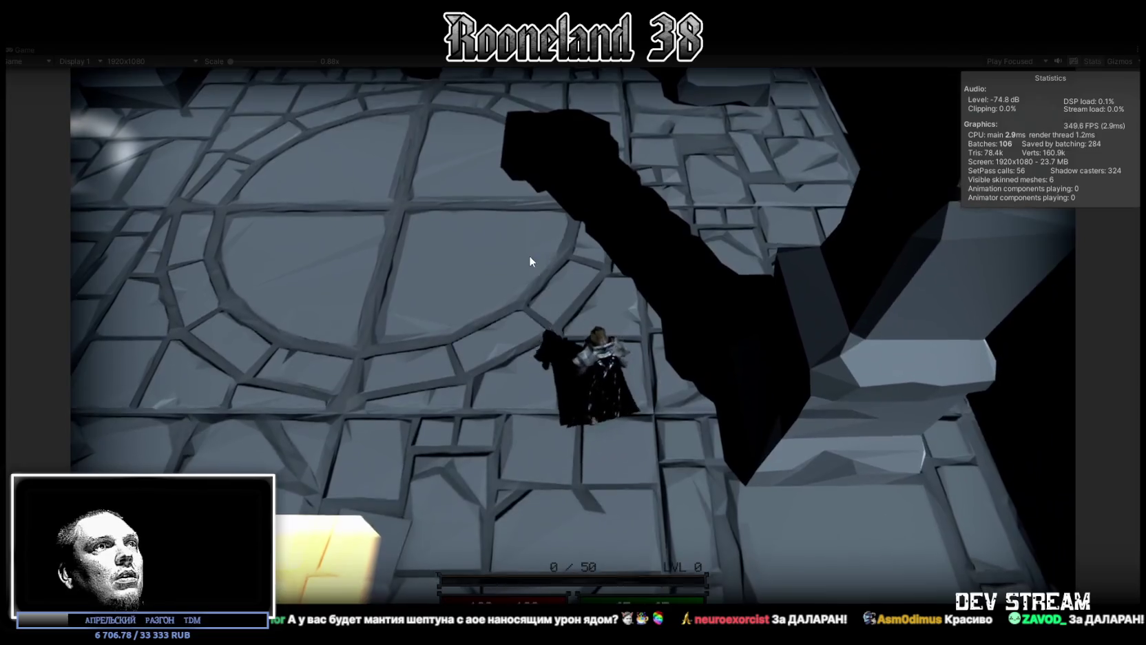
Walk between the green pad and yellow cube, stepping onto the pad to swap cloaks.
{"action": "key", "text": "s"}
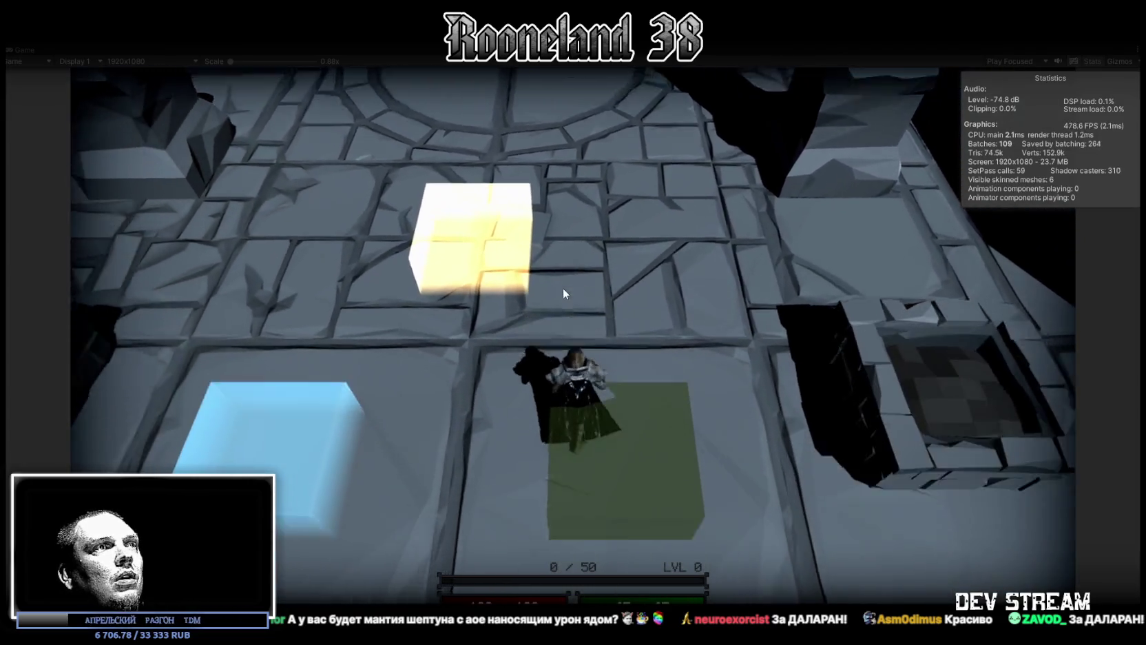
{"action": "key", "text": "w"}
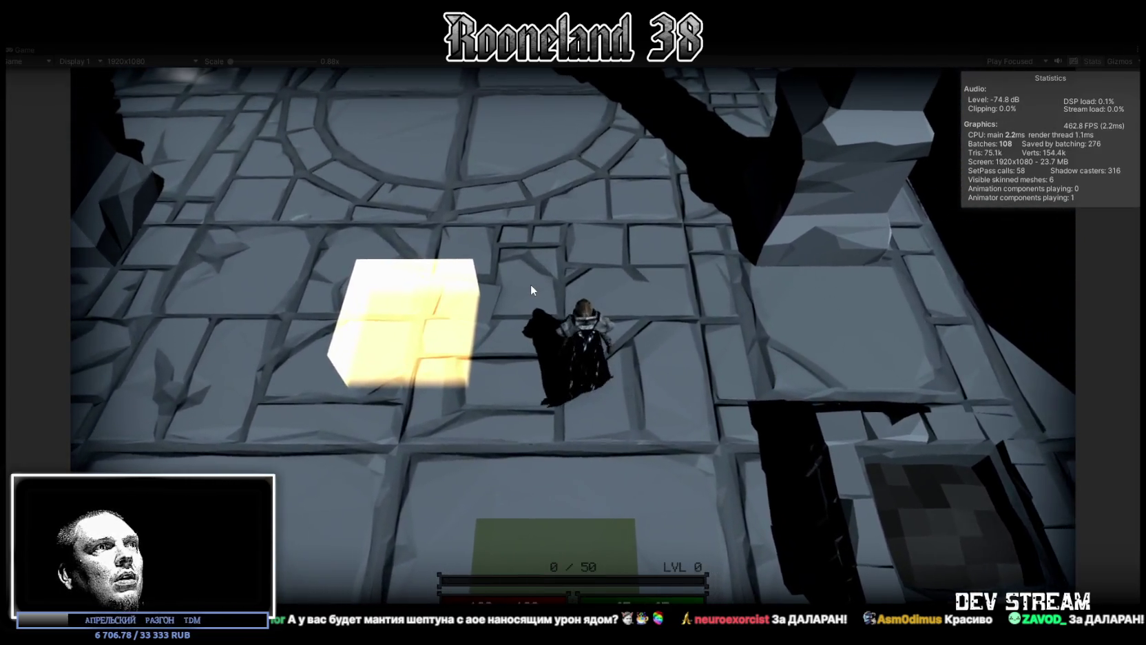
{"action": "key", "text": "s"}
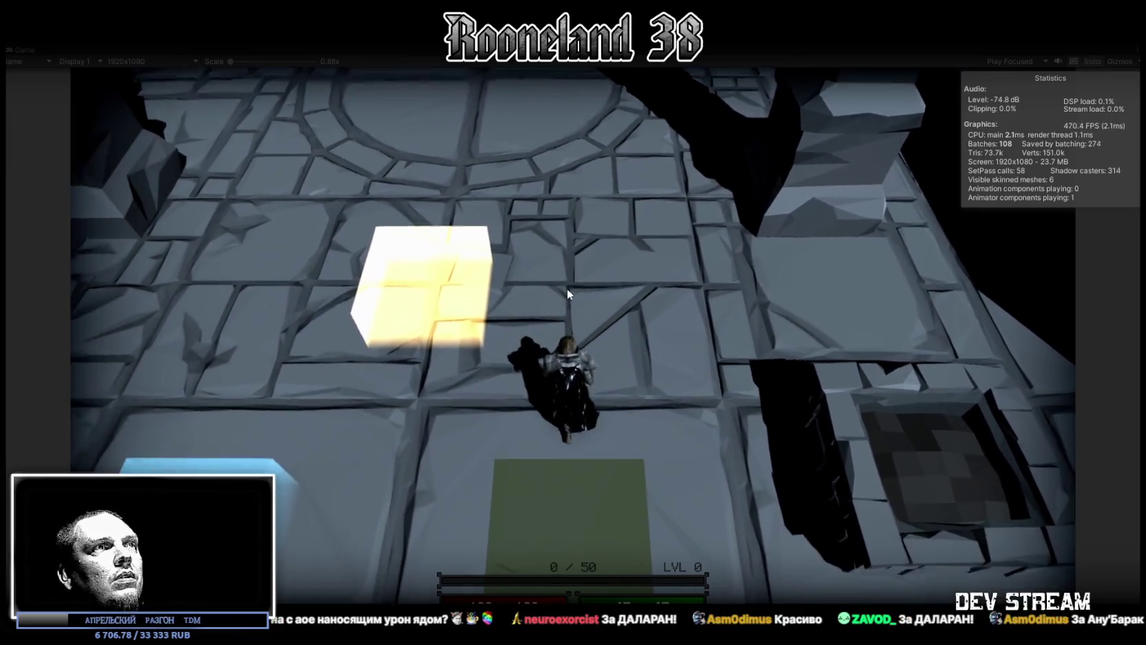
{"action": "key", "text": "w"}
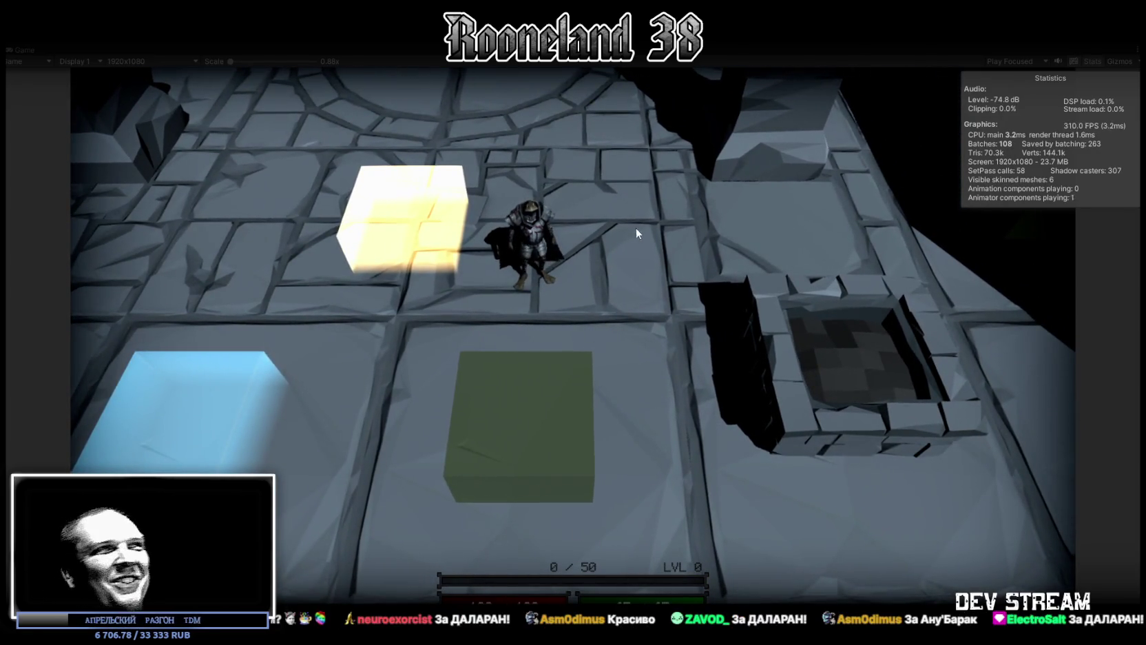
{"action": "key", "text": "s"}
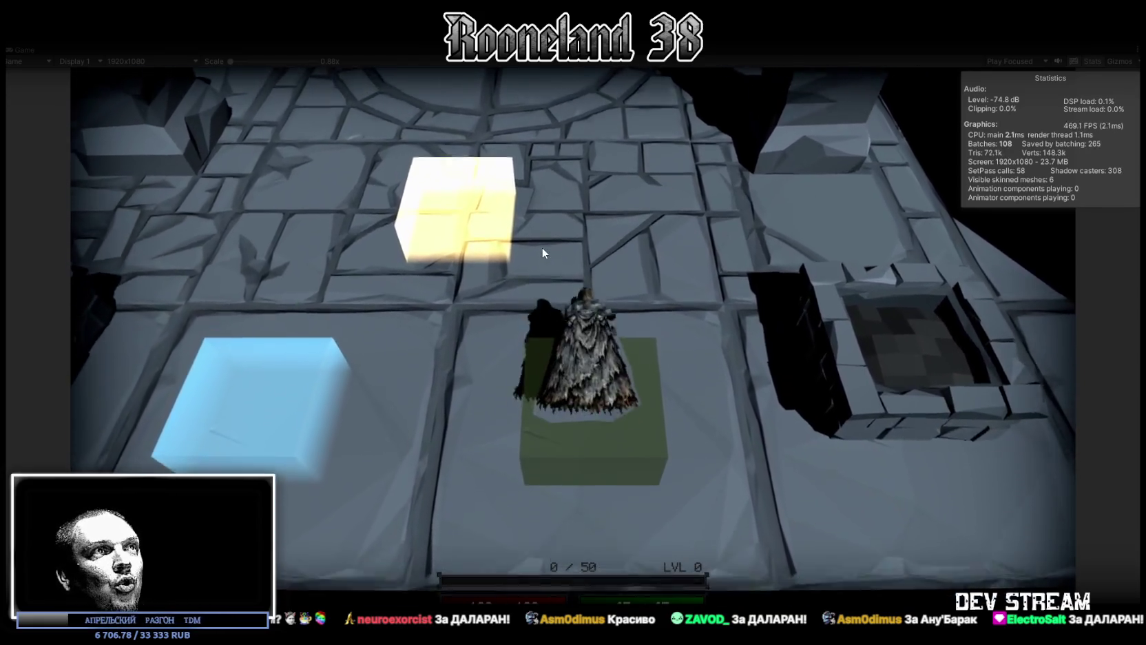
{"action": "key", "text": "w"}
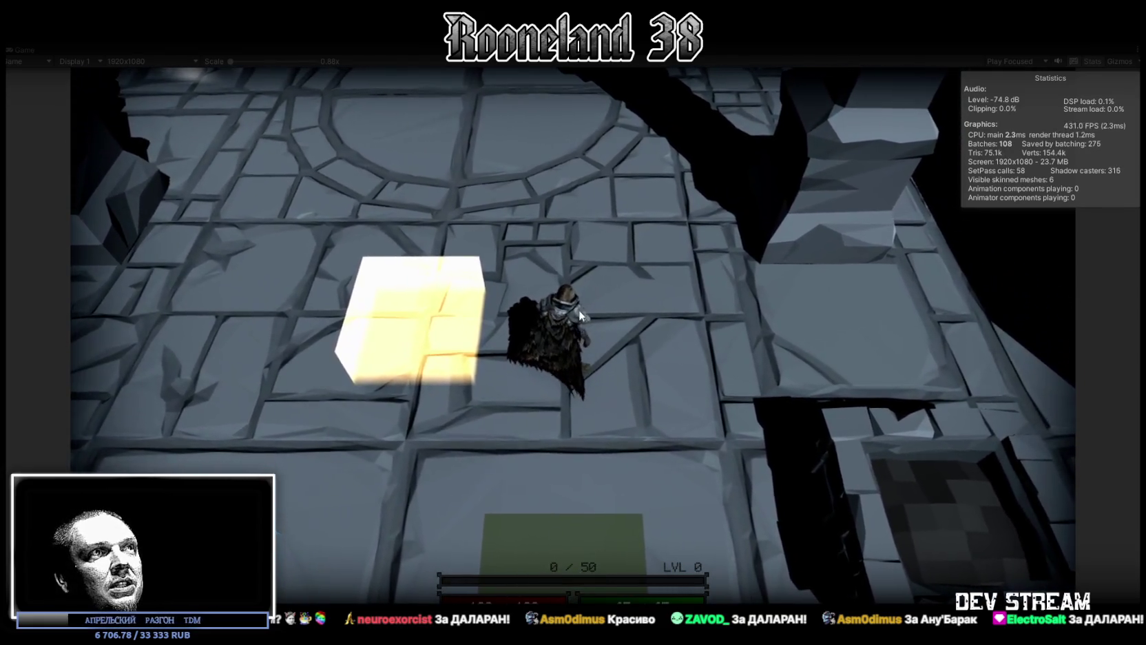
Walk around the character to inspect the newly equipped cloak.
{"action": "key", "text": "a"}
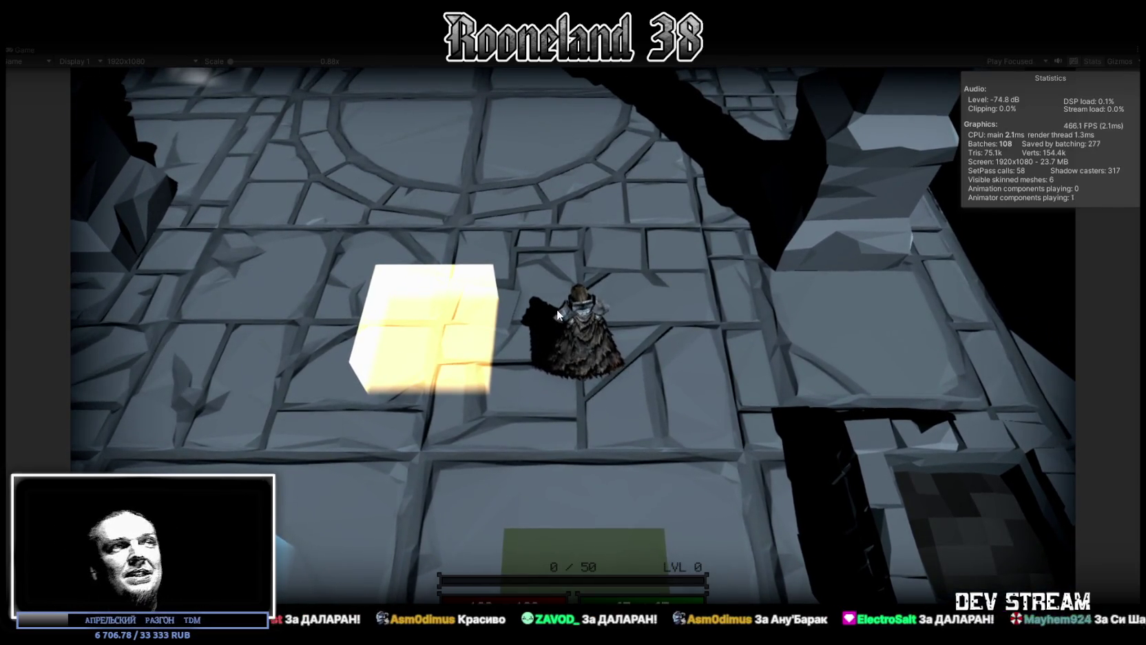
{"action": "key", "text": "s"}
{"action": "key", "text": "w"}
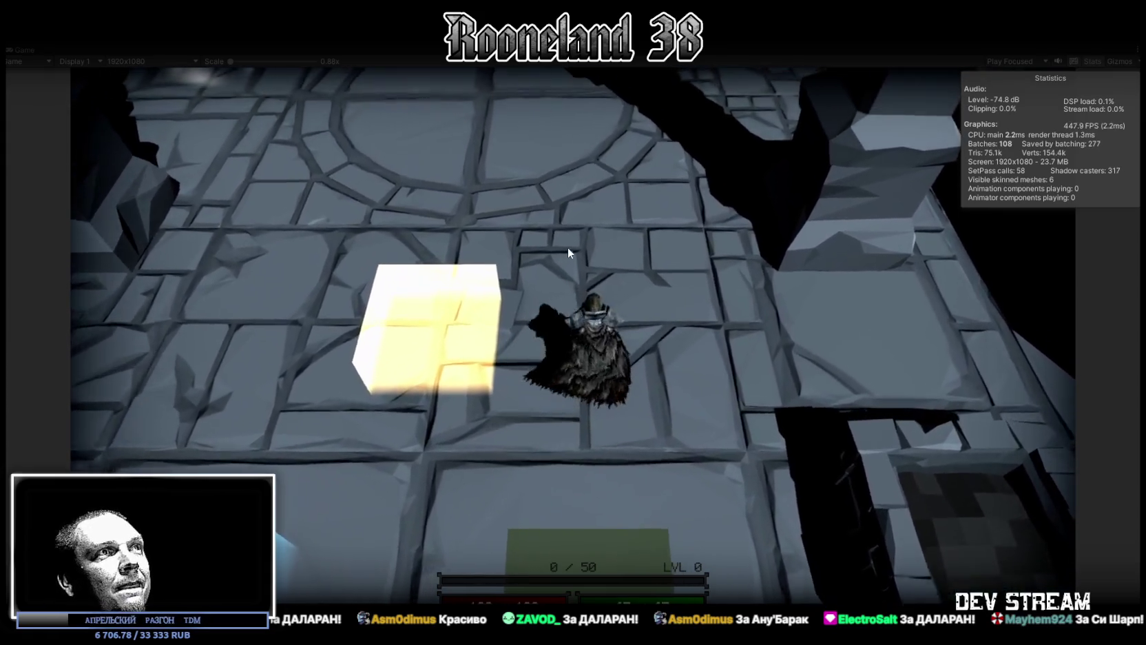
{"action": "key", "text": "d"}
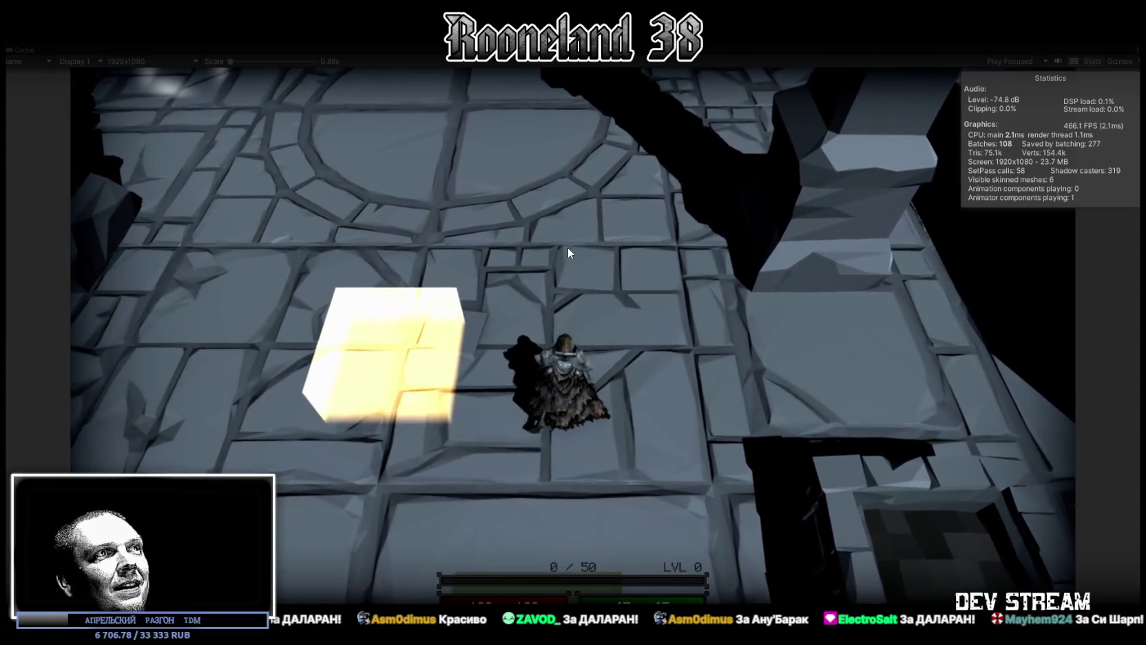
{"action": "key", "text": "a"}
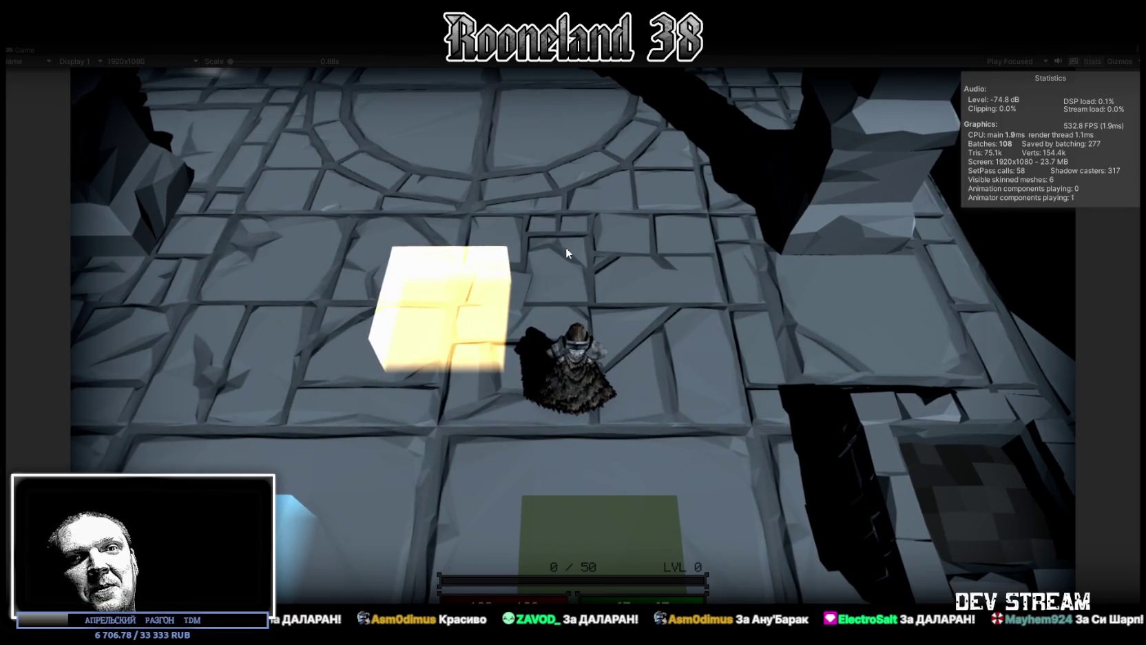
Step on and off the green pad twice to equip two more cloaks.
{"action": "key", "text": "s"}
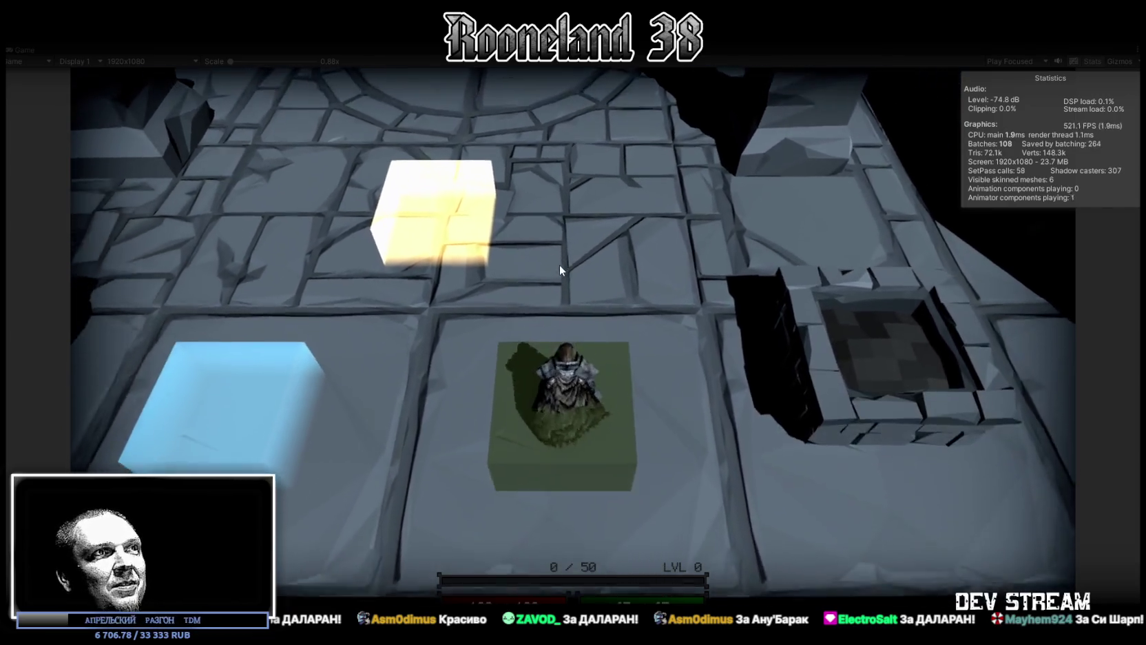
{"action": "key", "text": "w"}
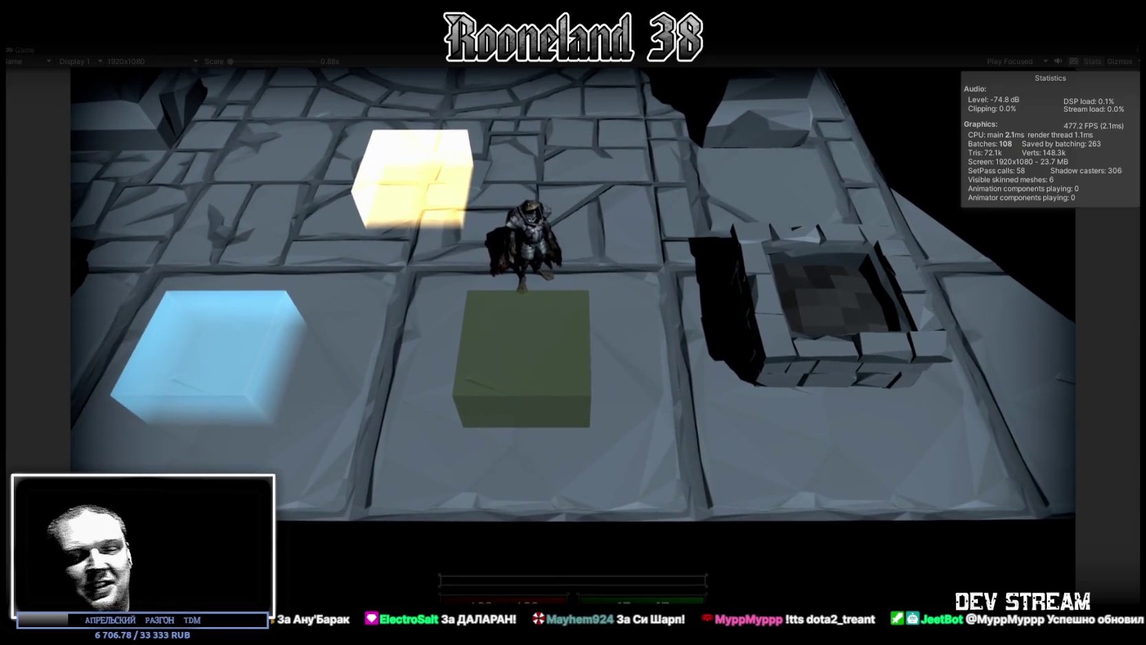
{"action": "key", "text": "s"}
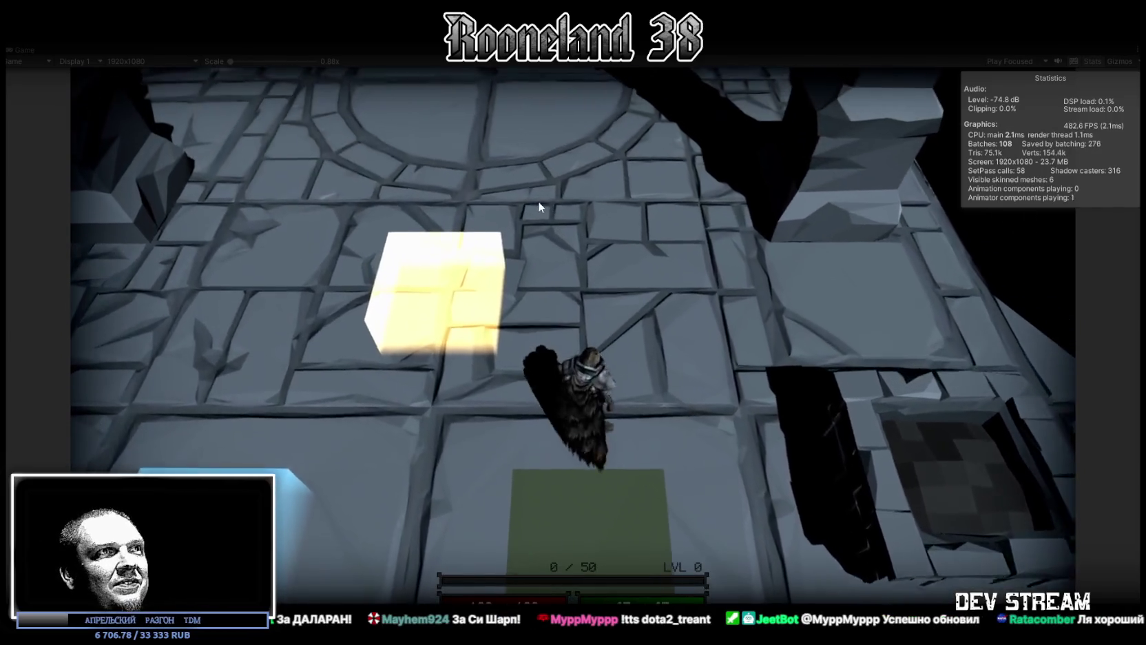
{"action": "key", "text": "w"}
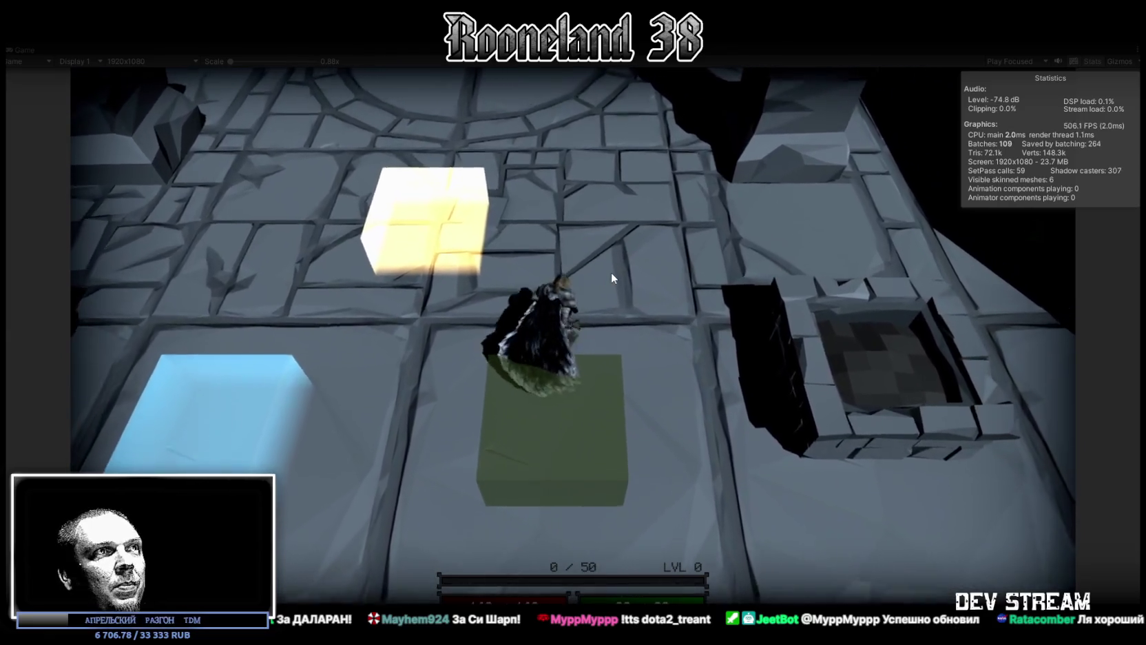
Walk up through the ring arena showing the smoky cloak, then head back toward the pad.
{"action": "key", "text": "w"}
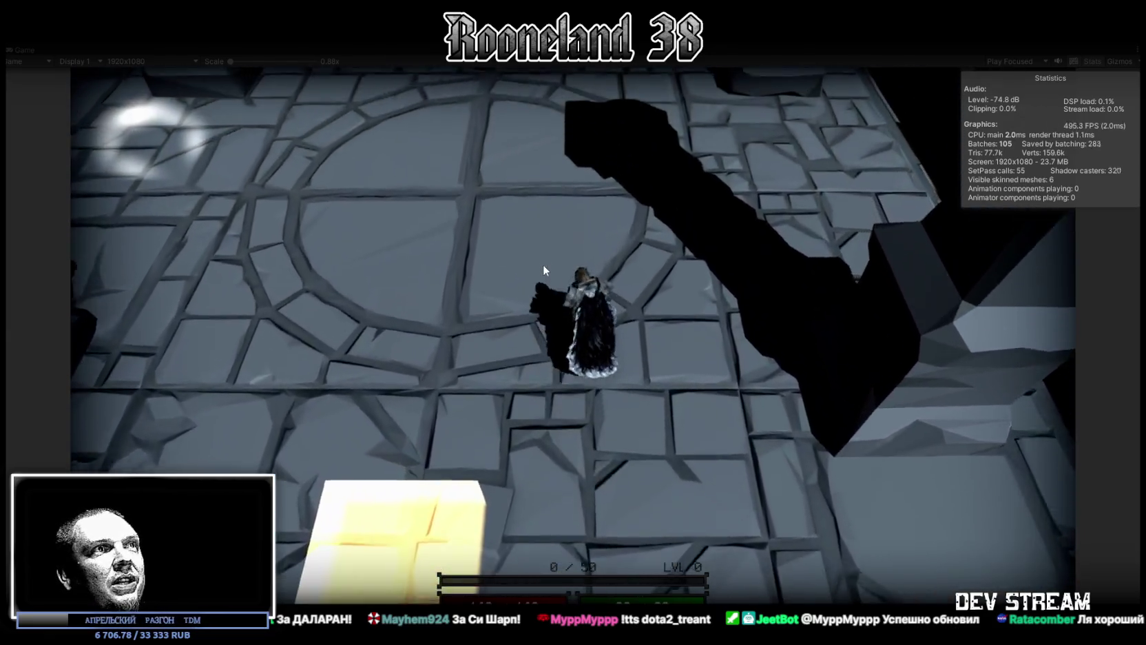
{"action": "key", "text": "w"}
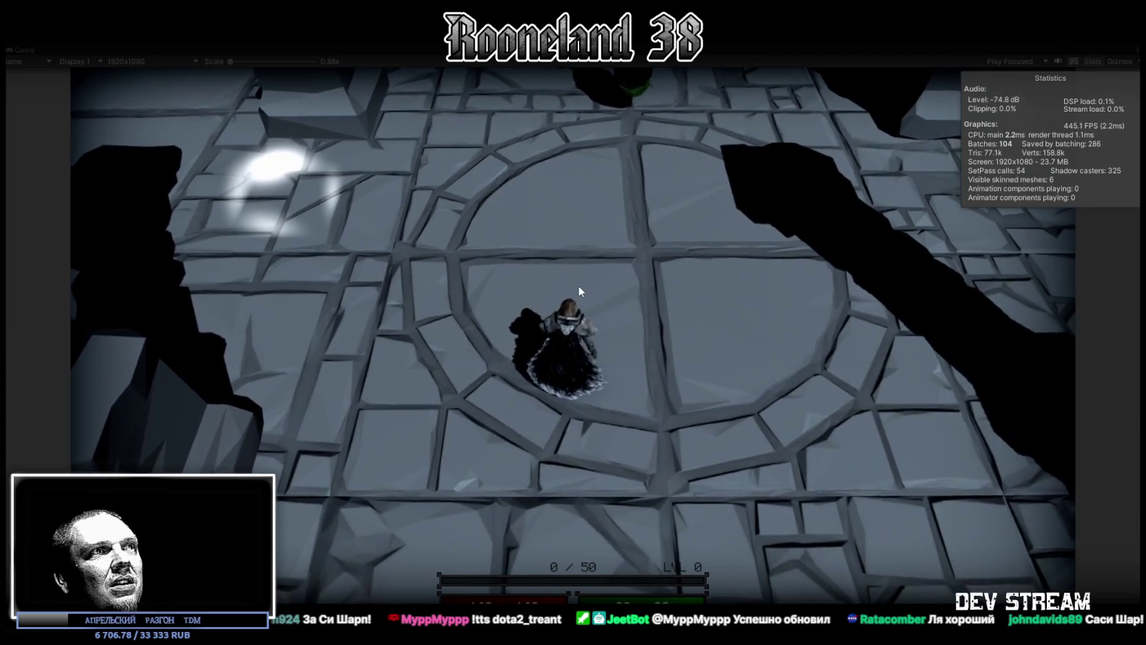
{"action": "key", "text": "w"}
{"action": "key", "text": "s"}
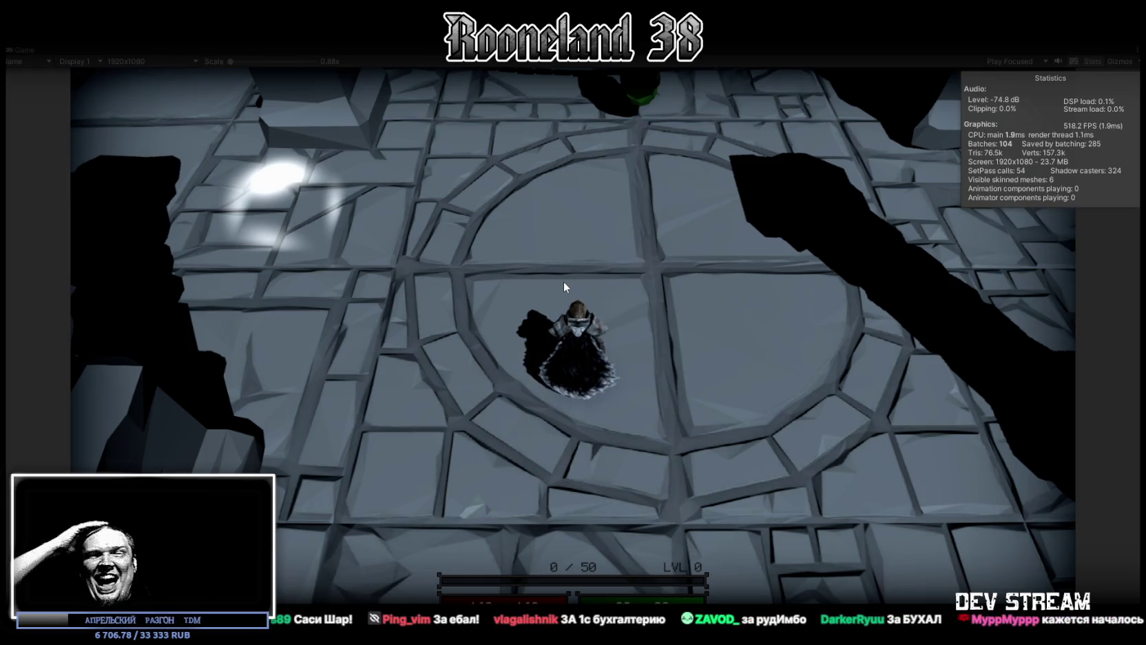
{"action": "left_click", "coordinate": [563, 287]}
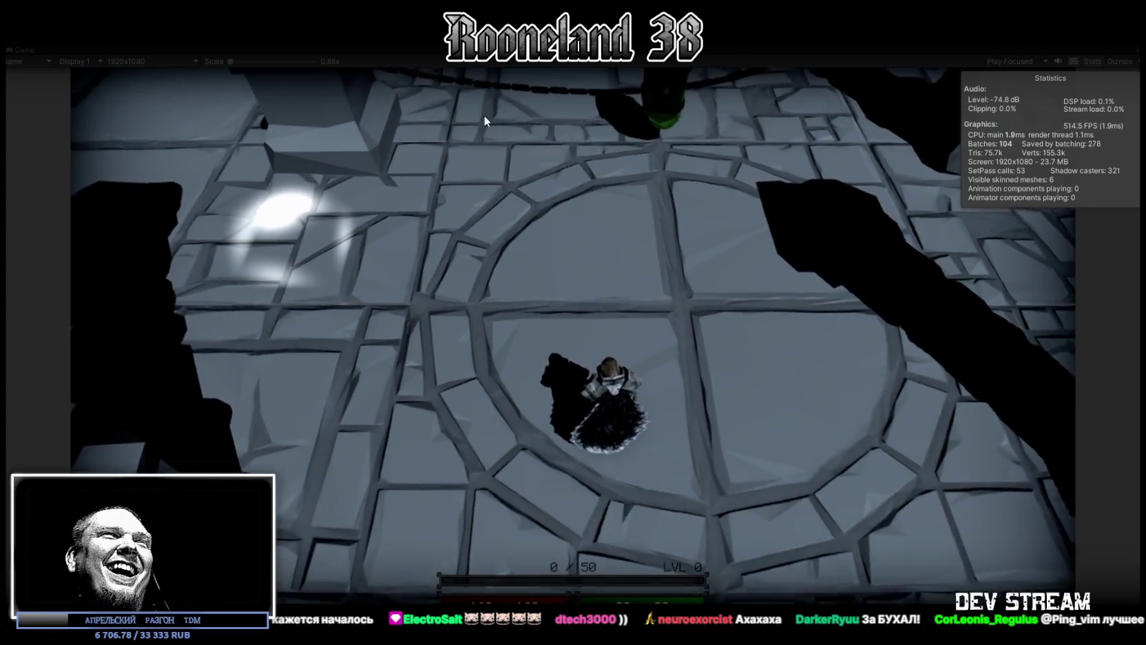
{"action": "key", "text": "s"}
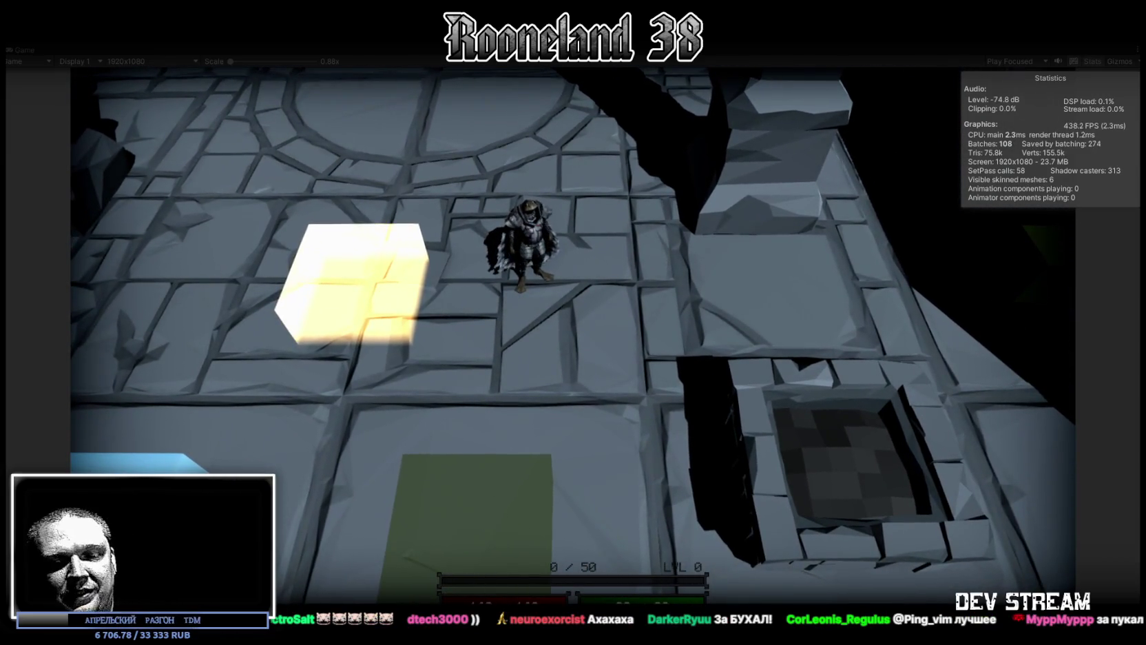
Step onto the green block to equip the blue cloak and walk into the ring.
{"action": "key", "text": "s"}
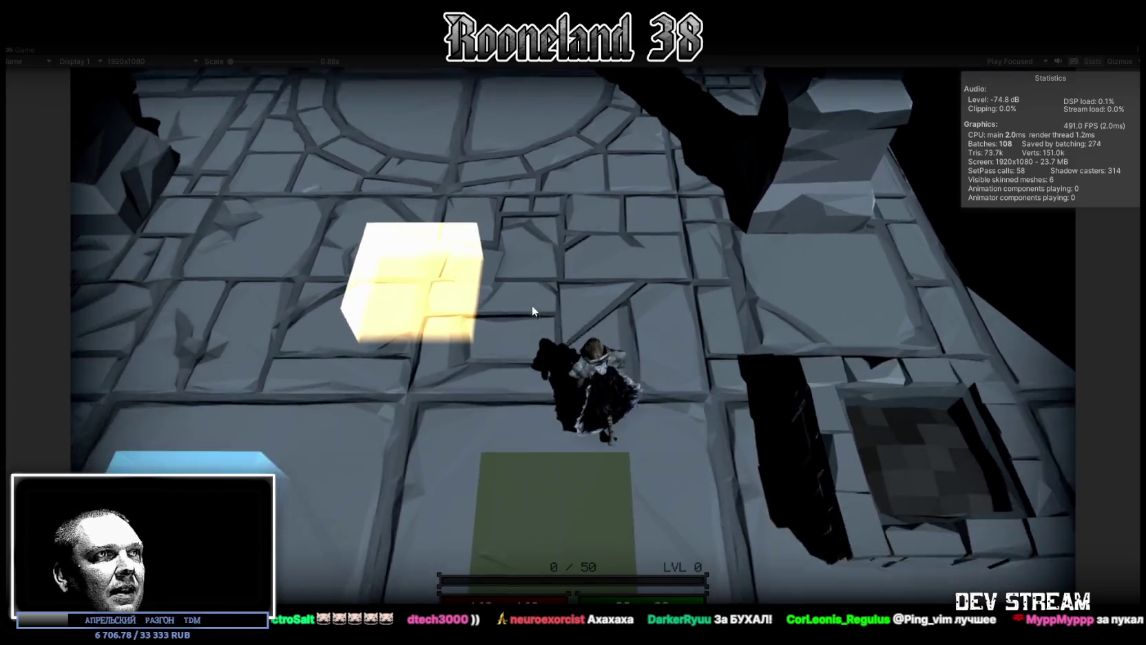
{"action": "key", "text": "w"}
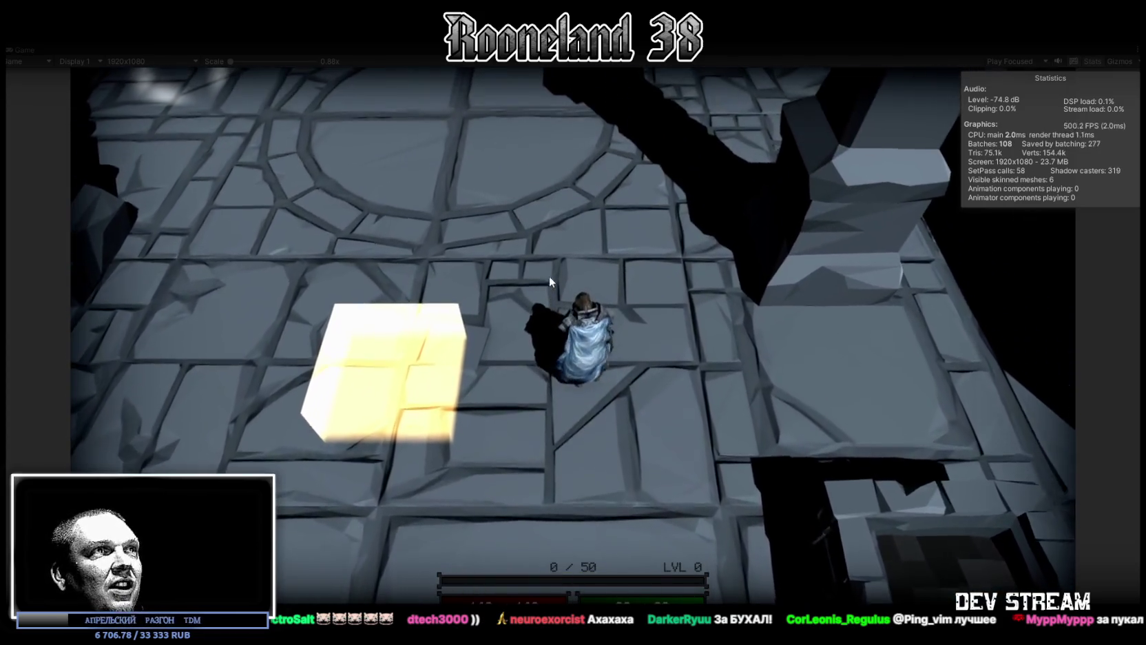
{"action": "key", "text": "w"}
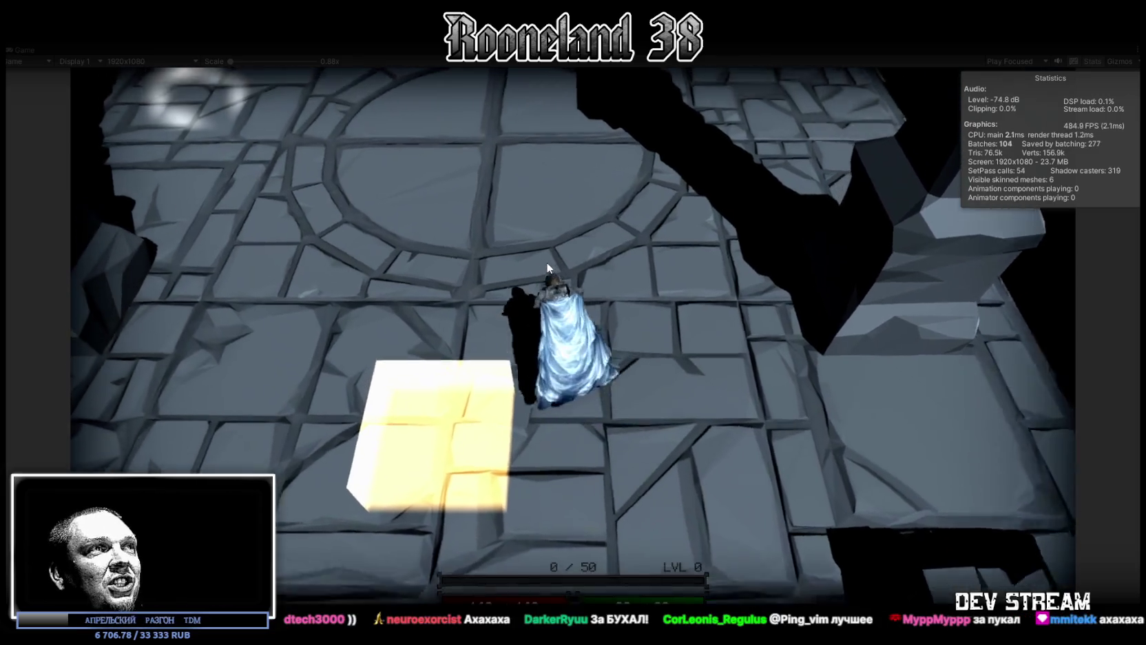
{"action": "key", "text": "d"}
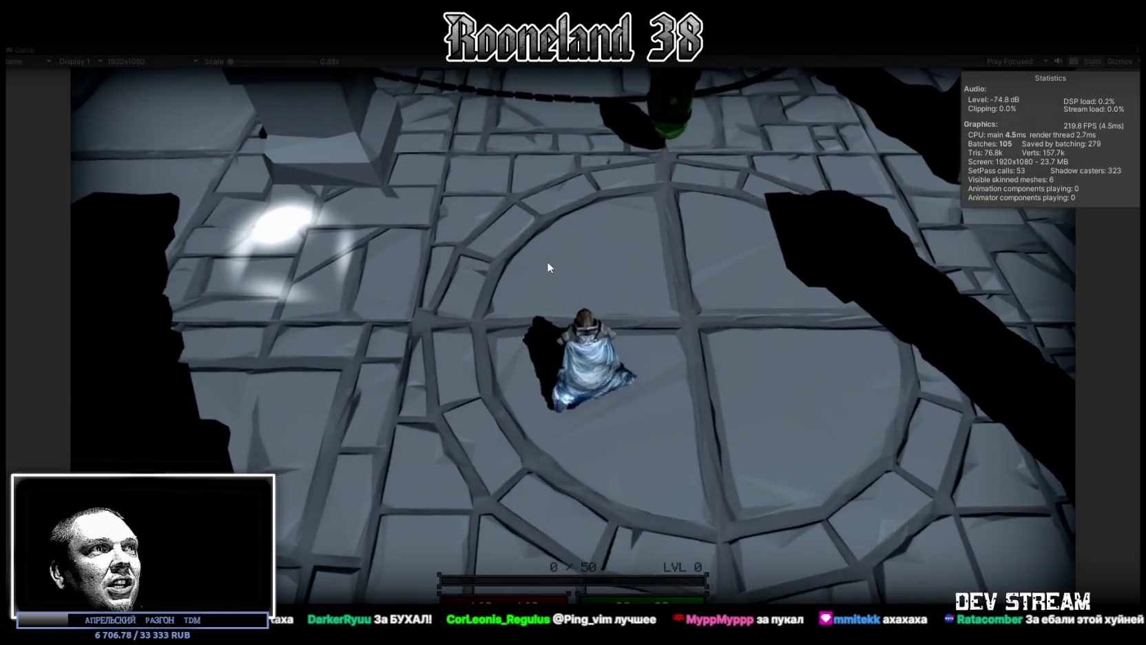
Move around the ring and run past the sweeping bar to show the cloak.
{"action": "key", "text": "a"}
{"action": "key", "text": "d"}
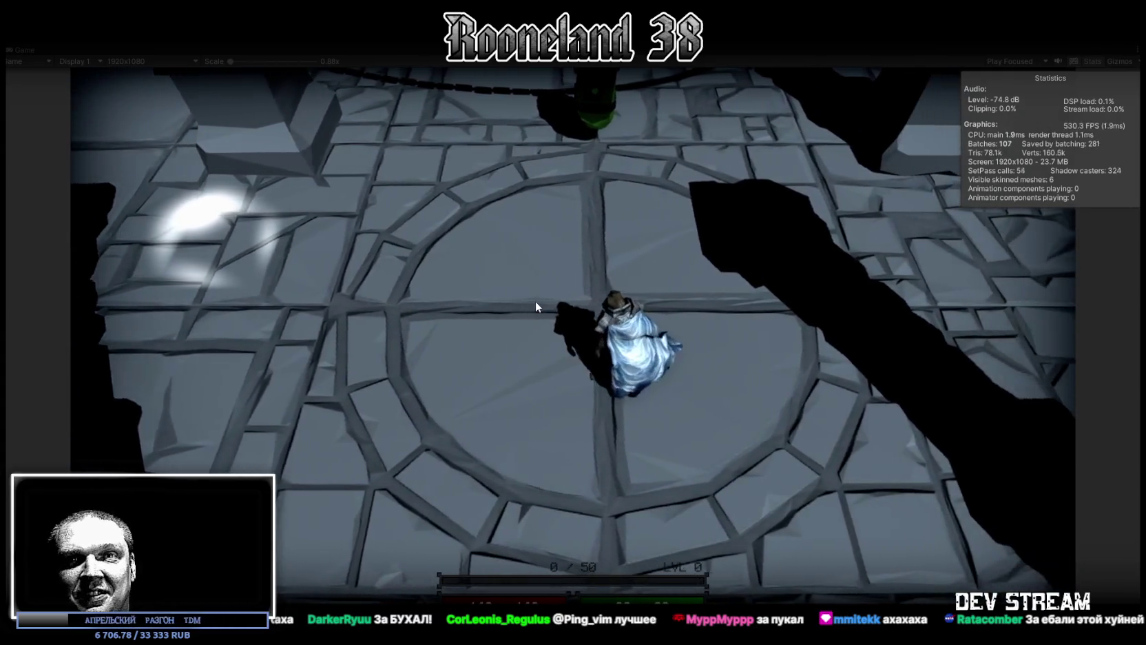
{"action": "key", "text": "a"}
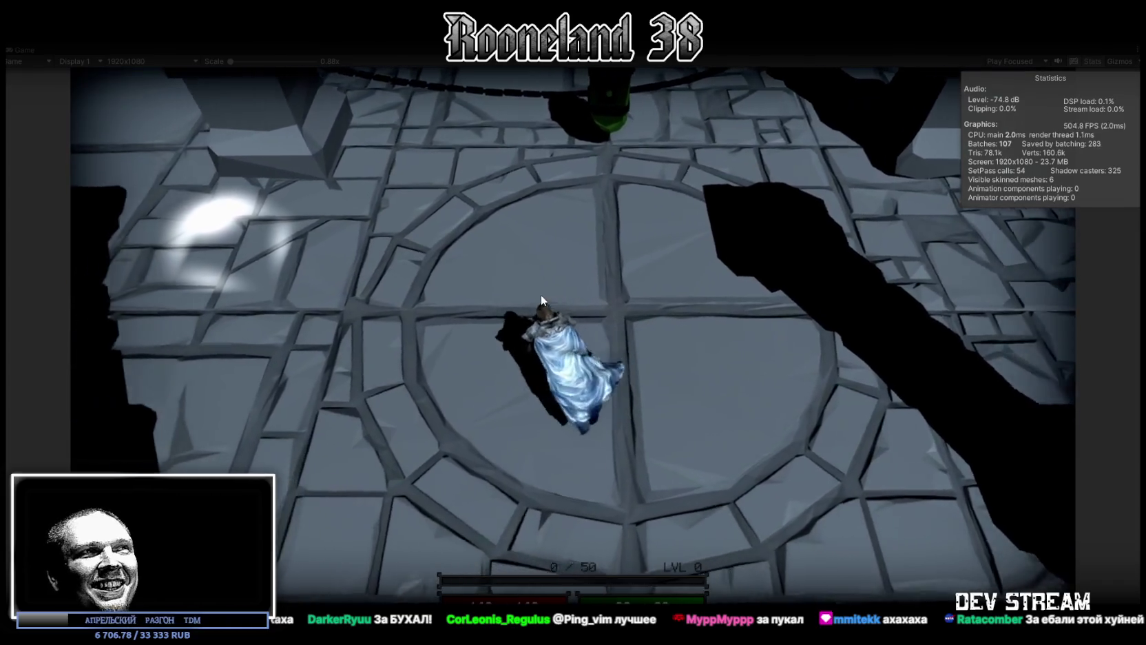
{"action": "key", "text": "w"}
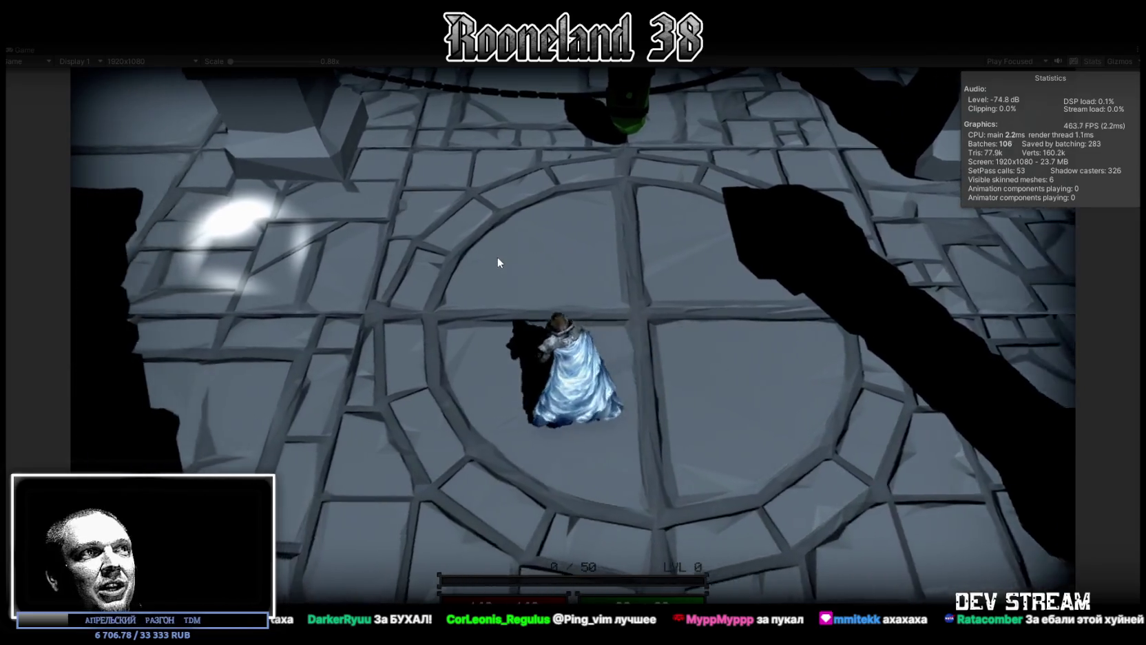
{"action": "key", "text": "a"}
{"action": "key", "text": "d"}
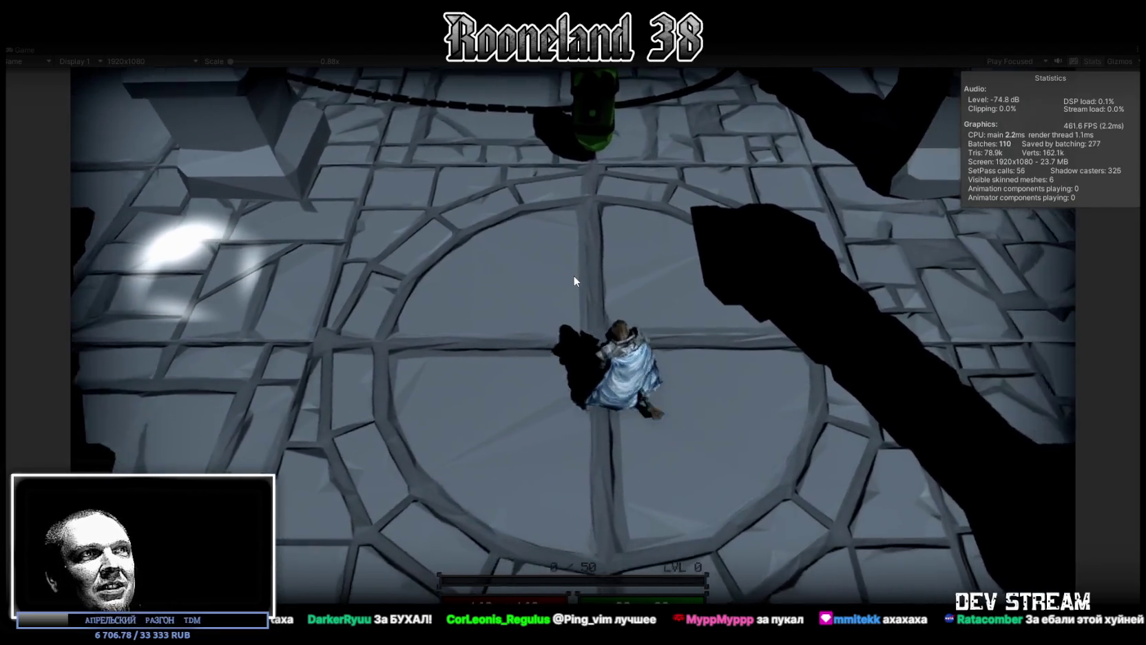
{"action": "key", "text": "w"}
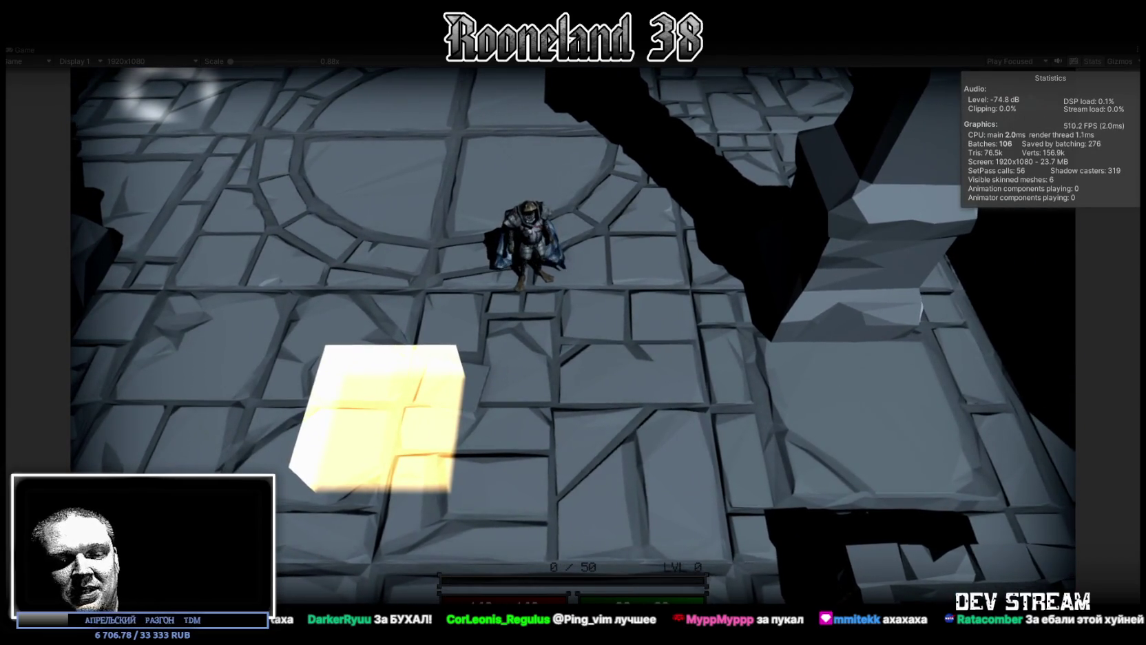
{"action": "key", "text": "s"}
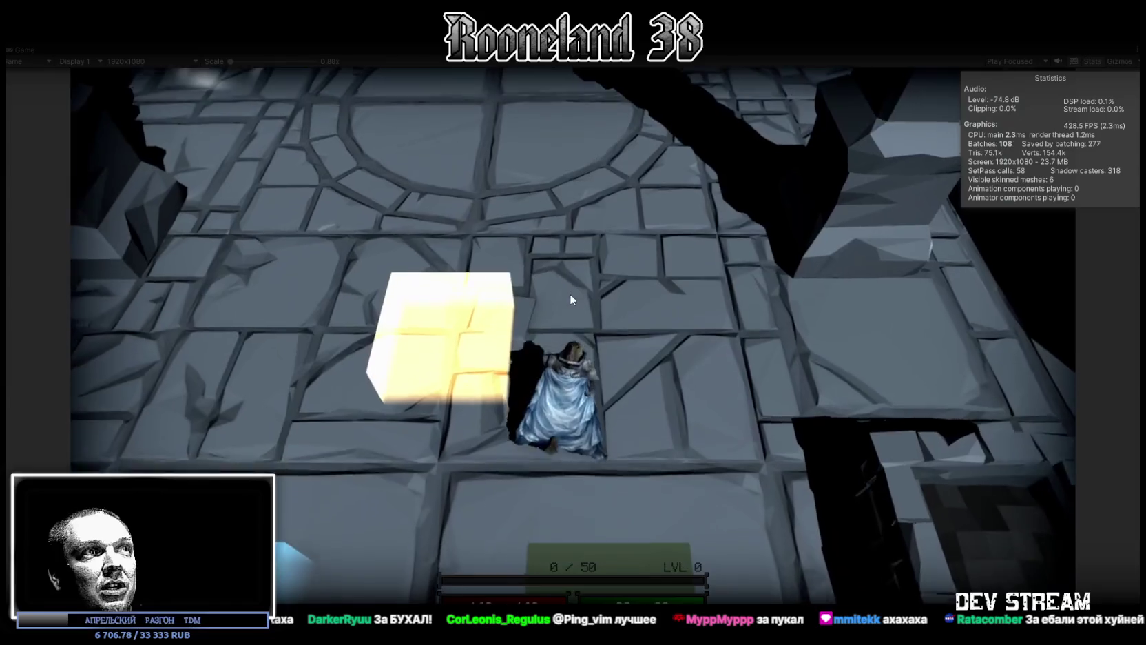
Walk up to the circular arena's top edge and back to its centre.
{"action": "key", "text": "w"}
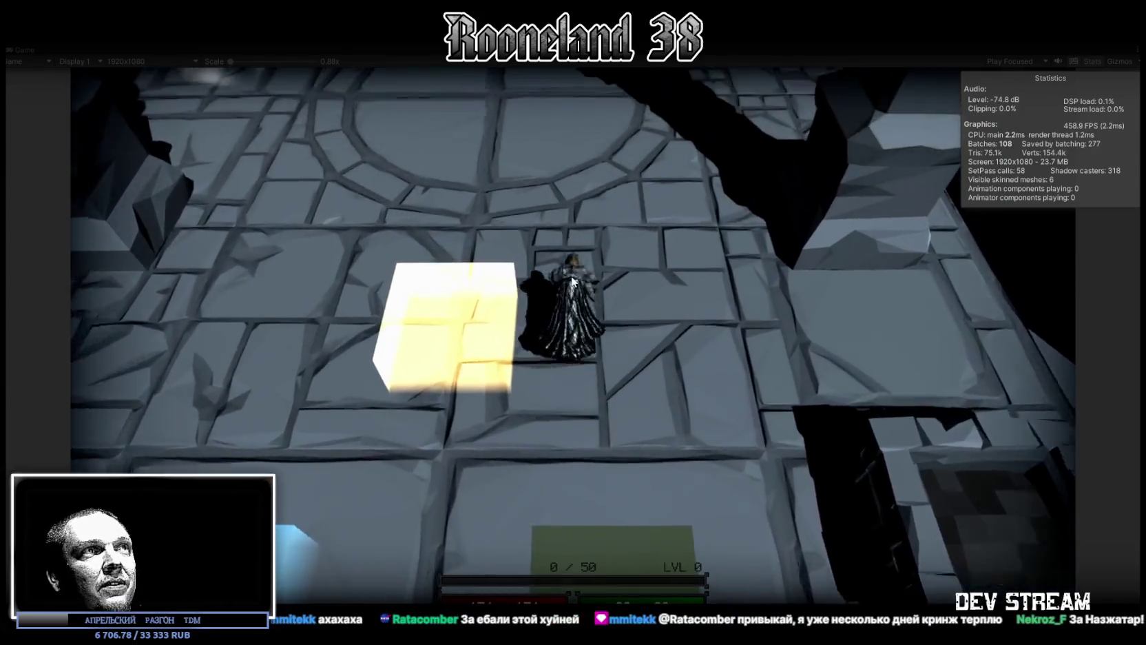
{"action": "key", "text": "w"}
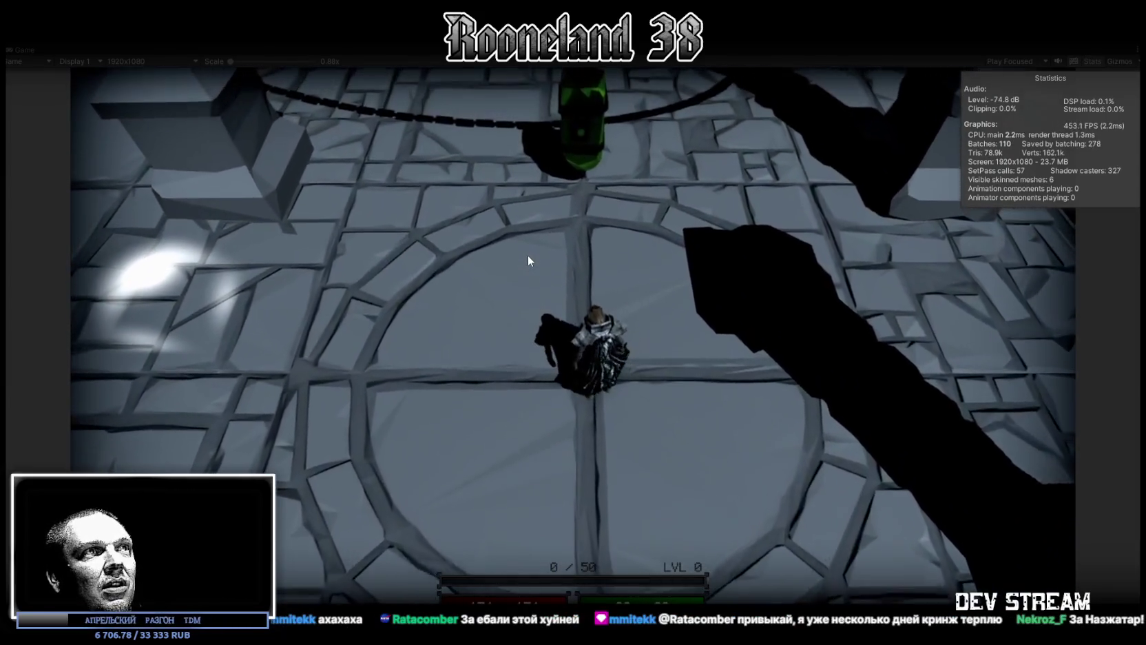
{"action": "key", "text": "a"}
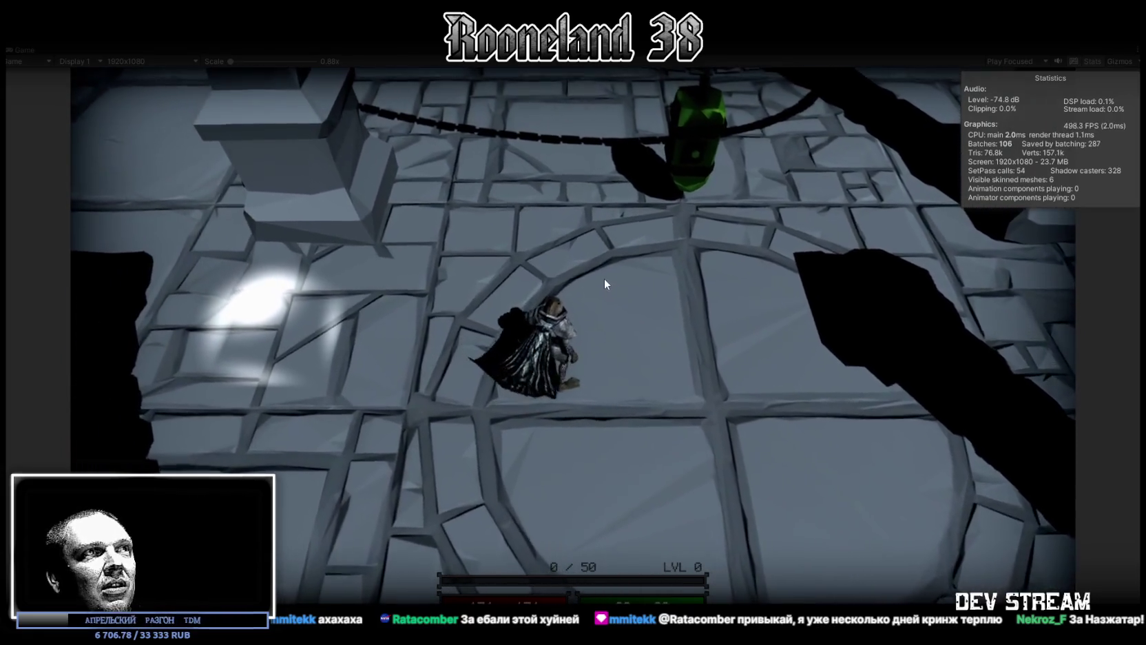
{"action": "key", "text": "w"}
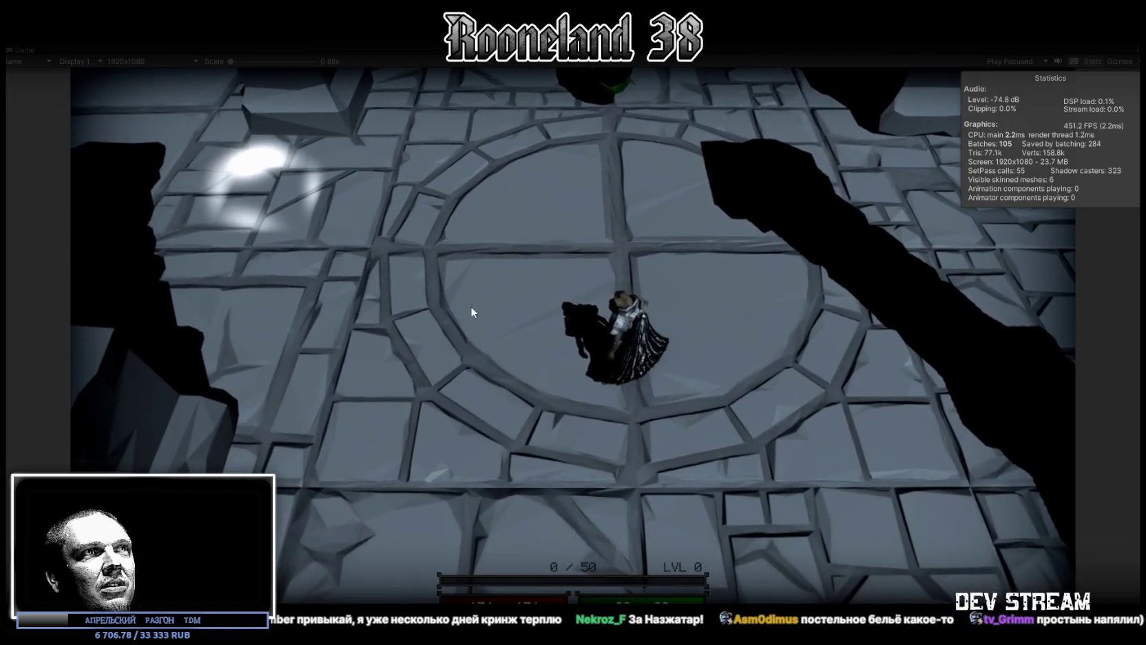
{"action": "key", "text": "w"}
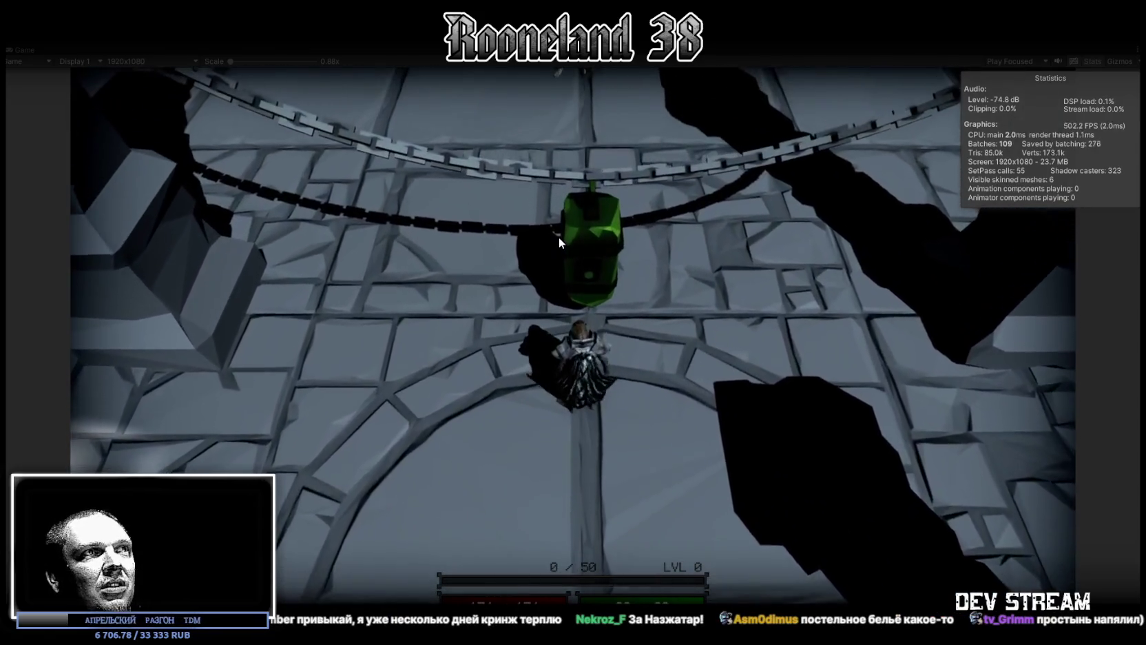
{"action": "key", "text": "s"}
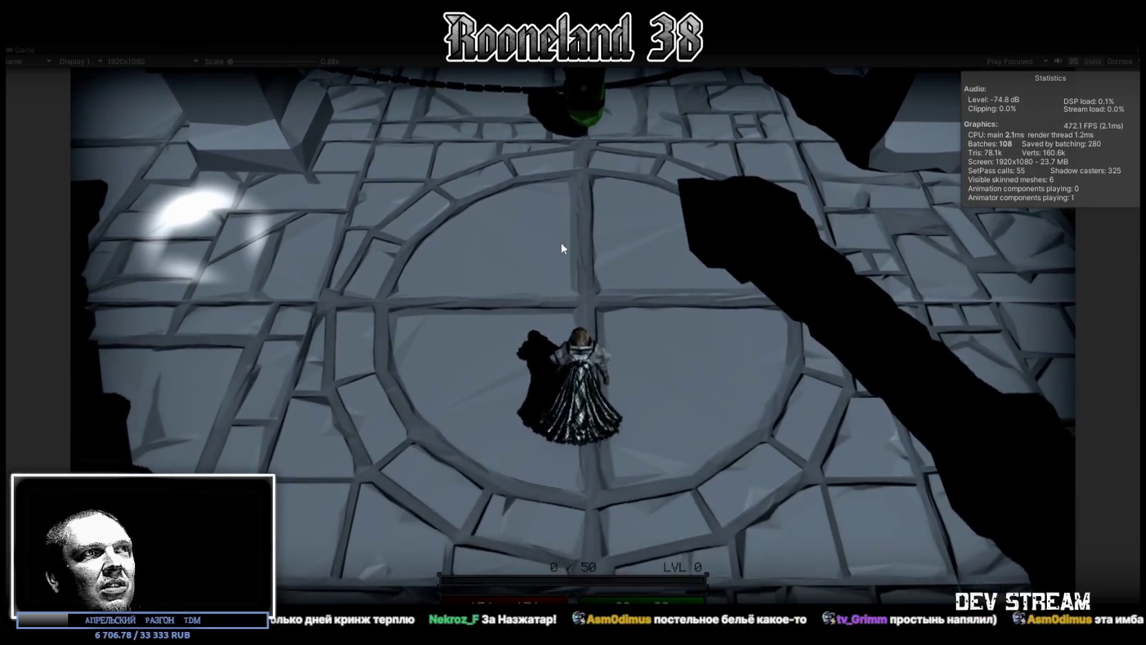
Walk the character back and forth between the green pillar and the lower arena.
{"action": "key", "text": "a"}
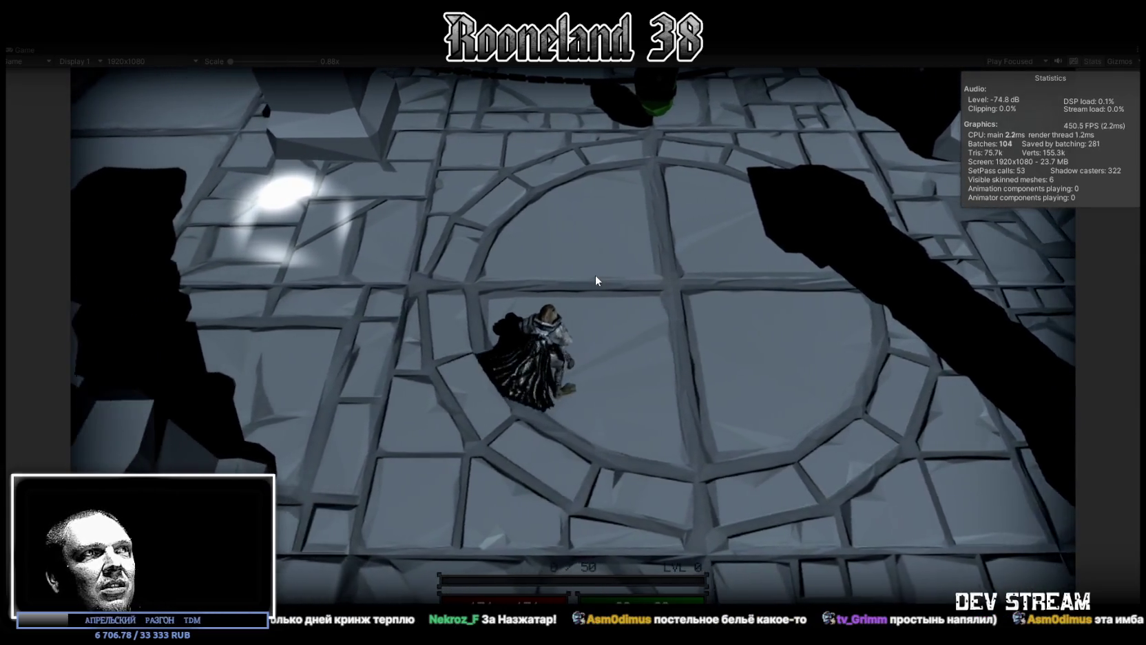
{"action": "key", "text": "w"}
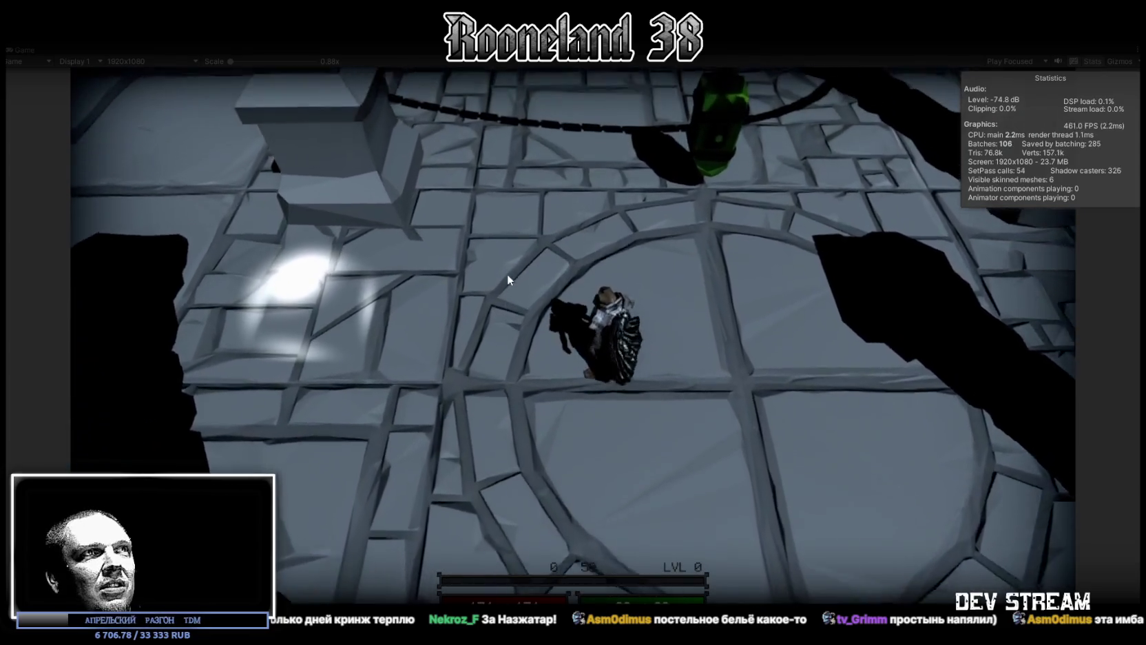
{"action": "key", "text": "s"}
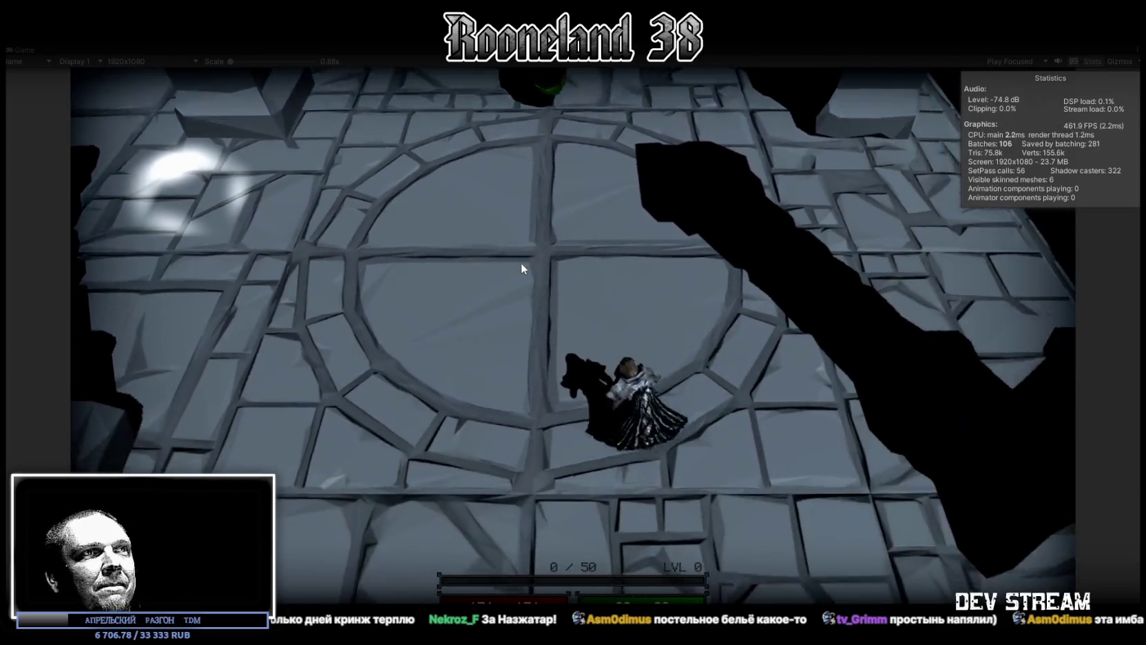
{"action": "key", "text": "w"}
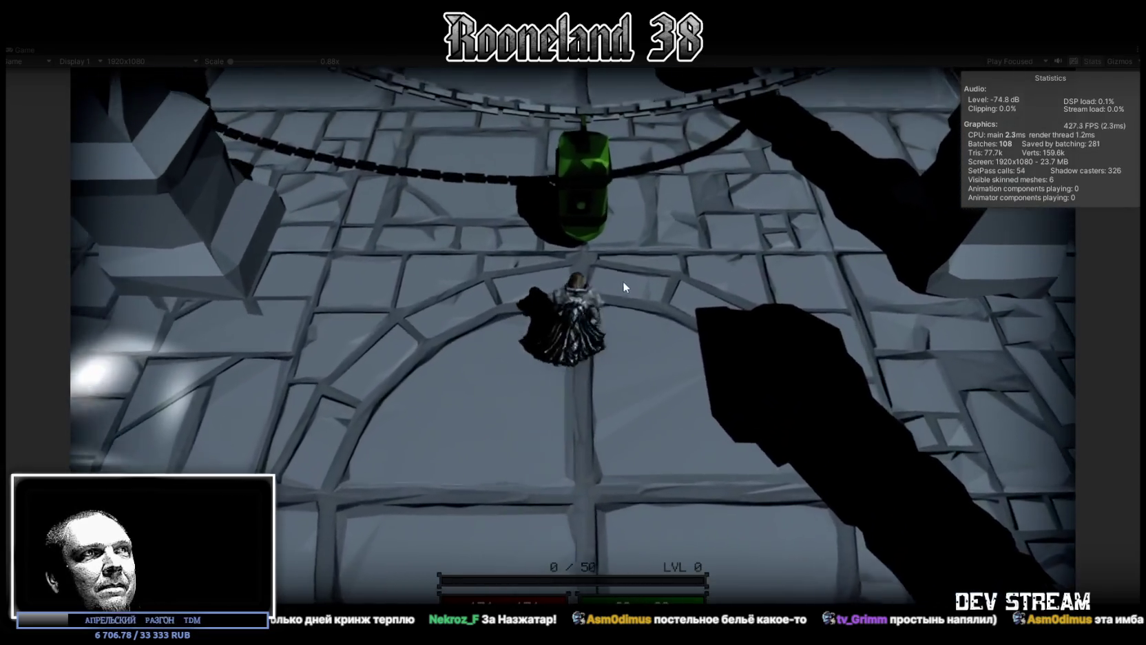
{"action": "key", "text": "s"}
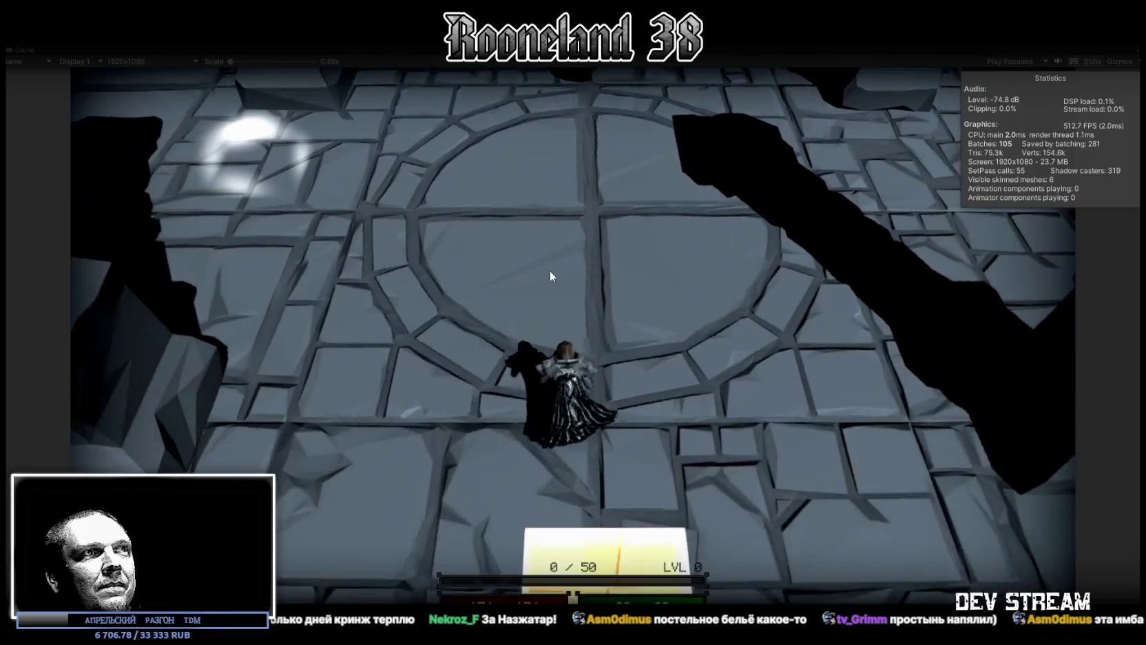
{"action": "key", "text": "w"}
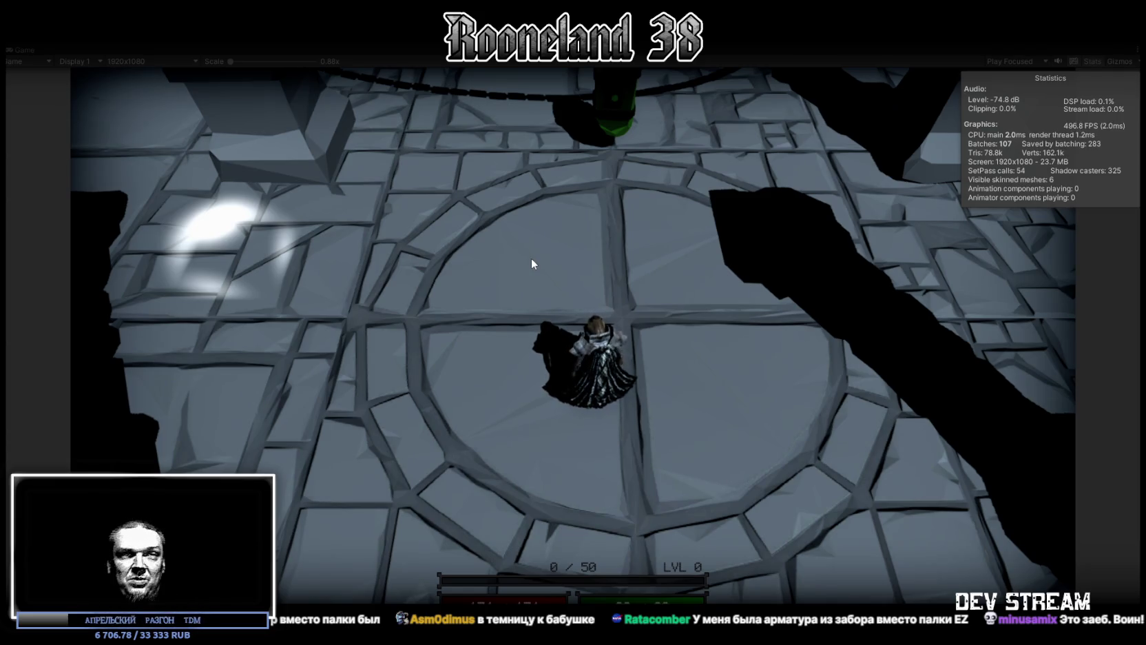
Walk, dodge-roll and attack to bring the character into the circular floor area.
{"action": "key", "text": "w"}
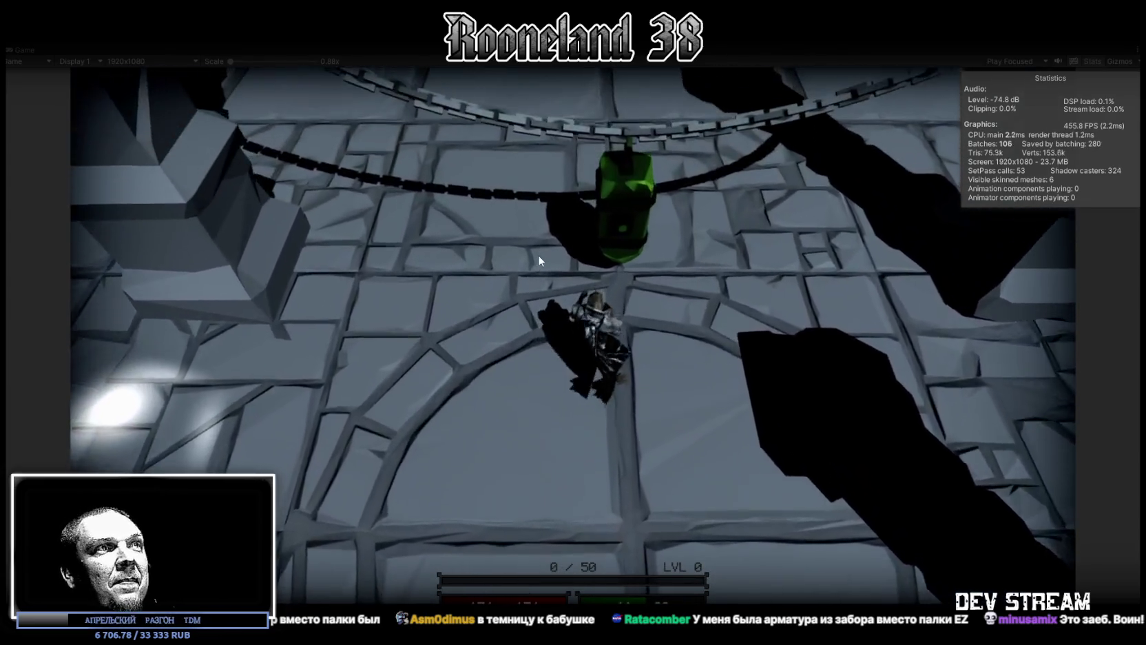
{"action": "key", "text": "space"}
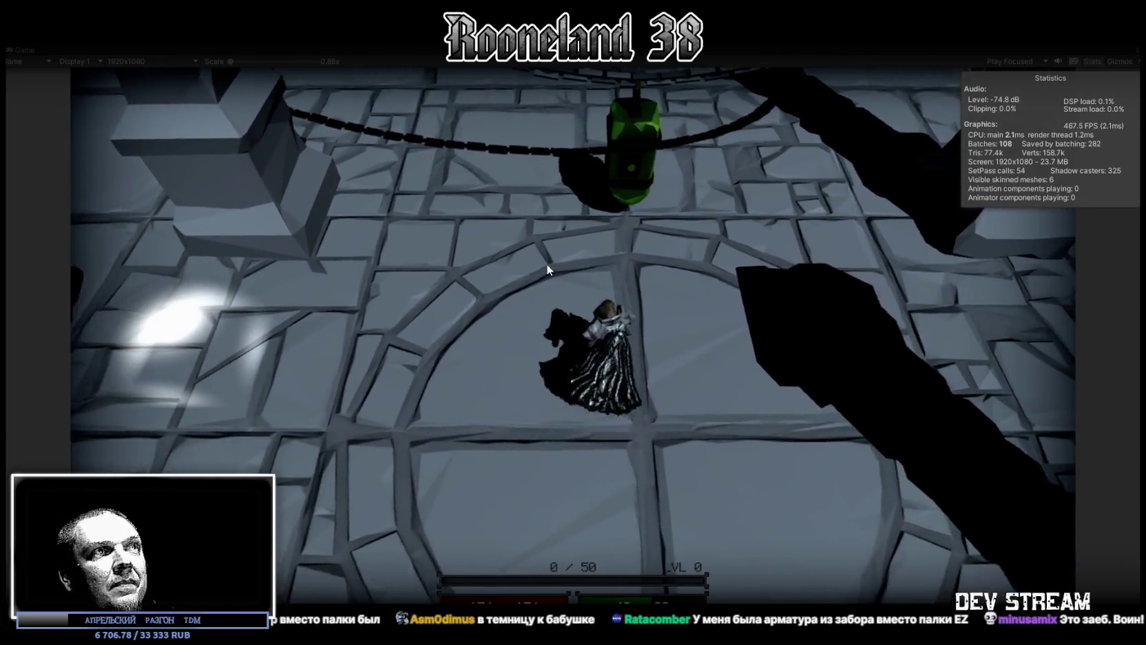
{"action": "key", "text": "a"}
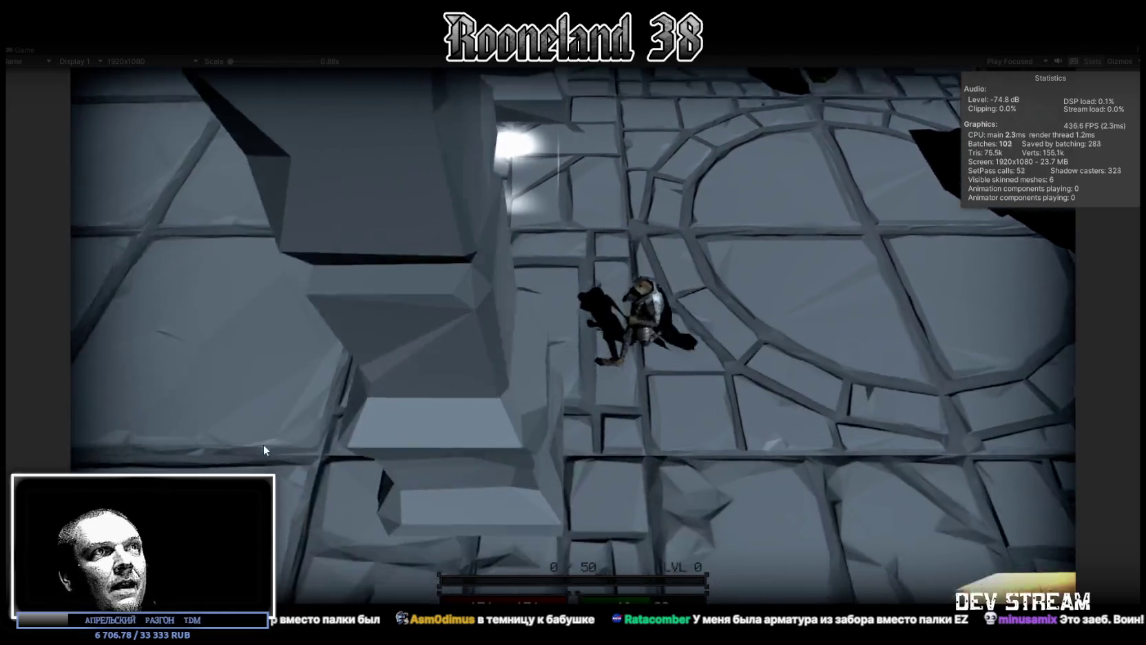
{"action": "left_click", "coordinate": [261, 449]}
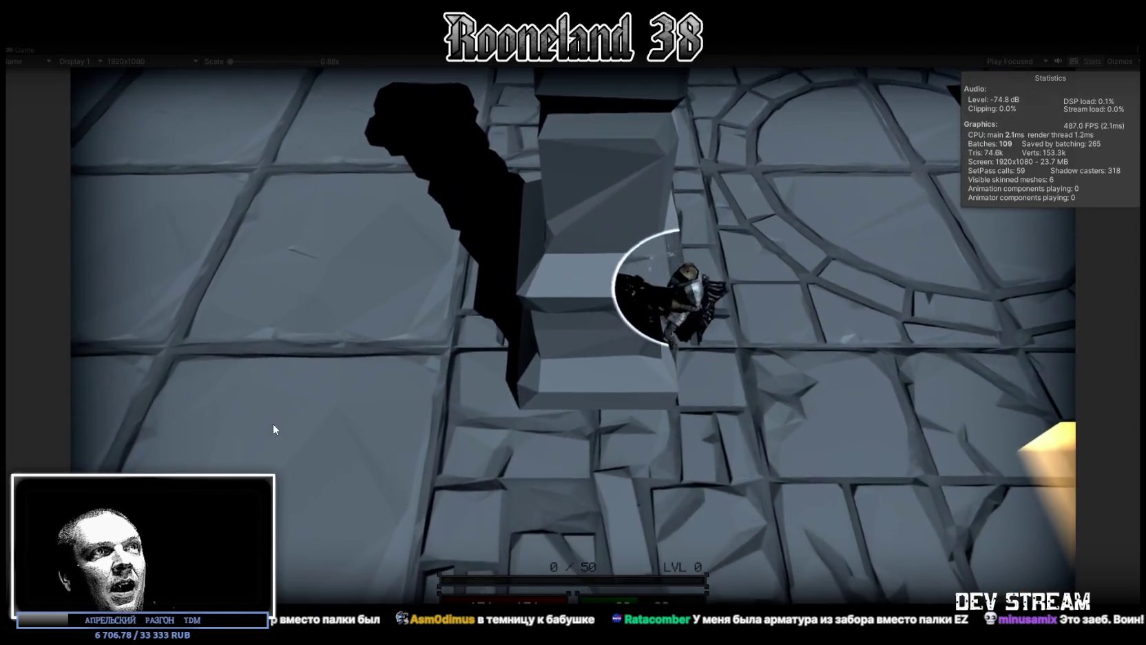
{"action": "key", "text": "space"}
{"action": "key", "text": "a"}
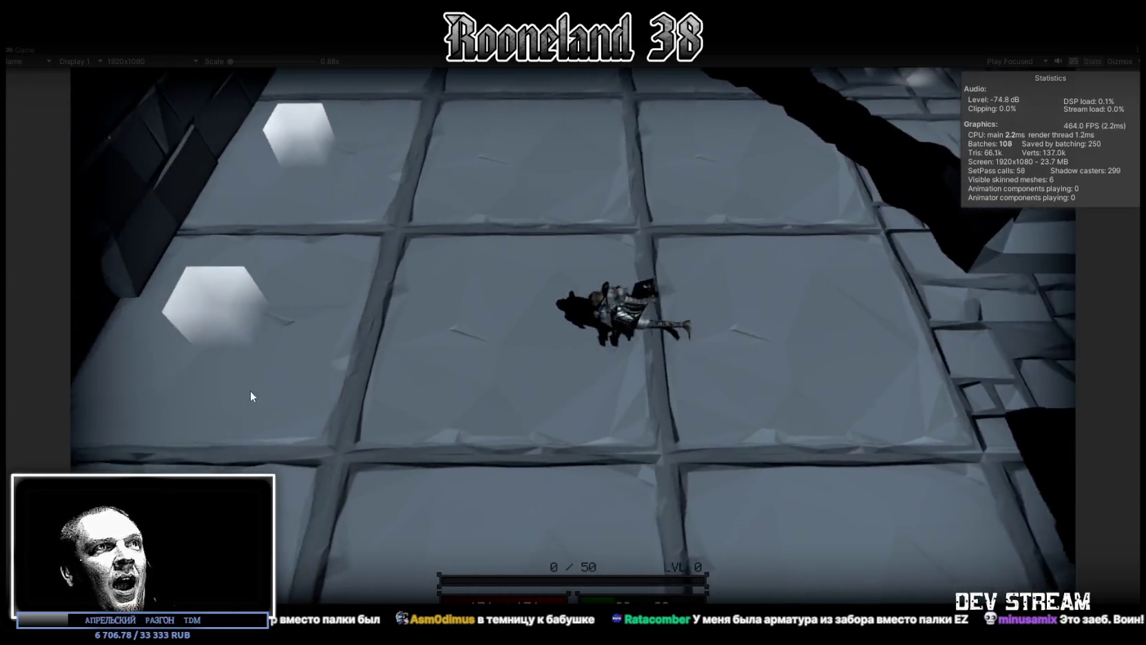
{"action": "key", "text": "w"}
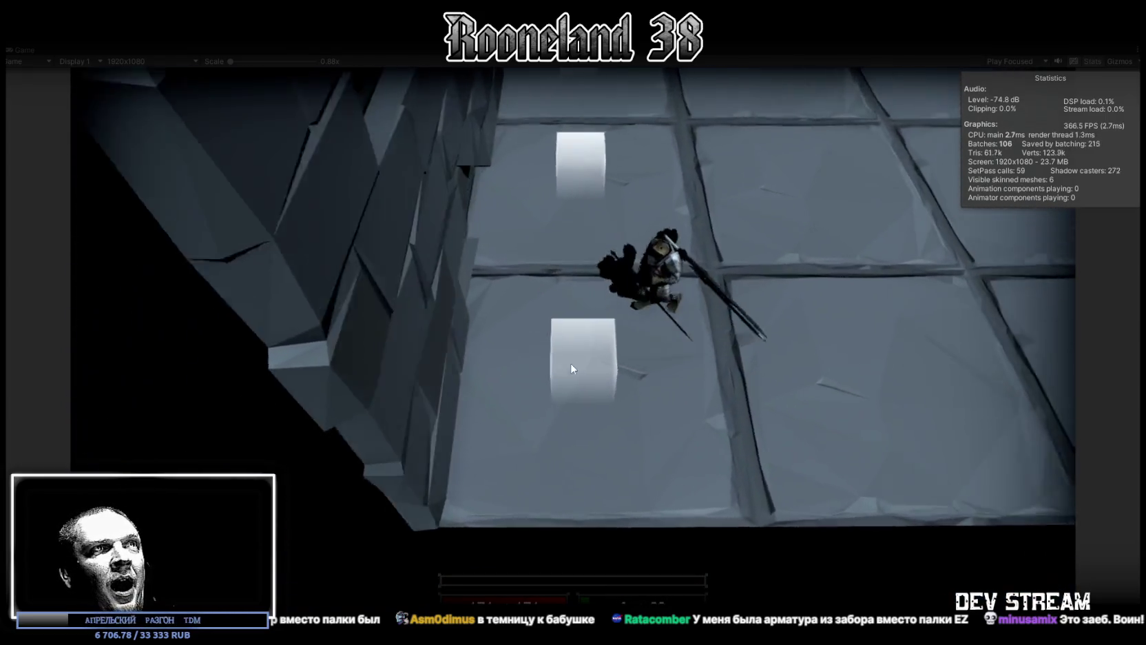
{"action": "key", "text": "w"}
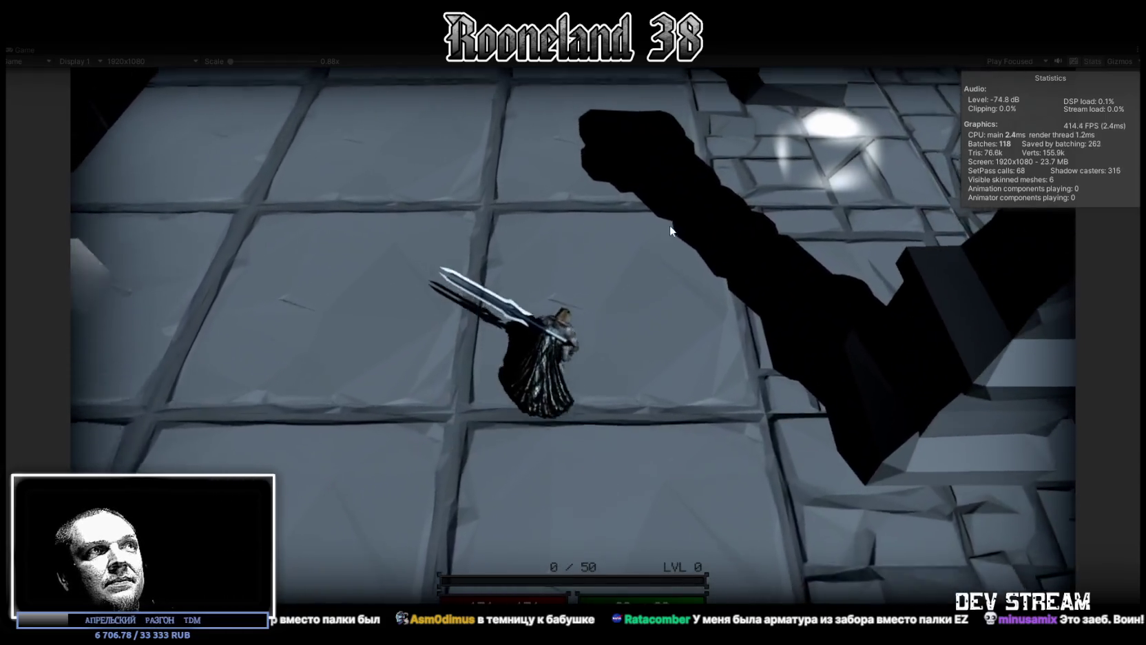
{"action": "key", "text": "w"}
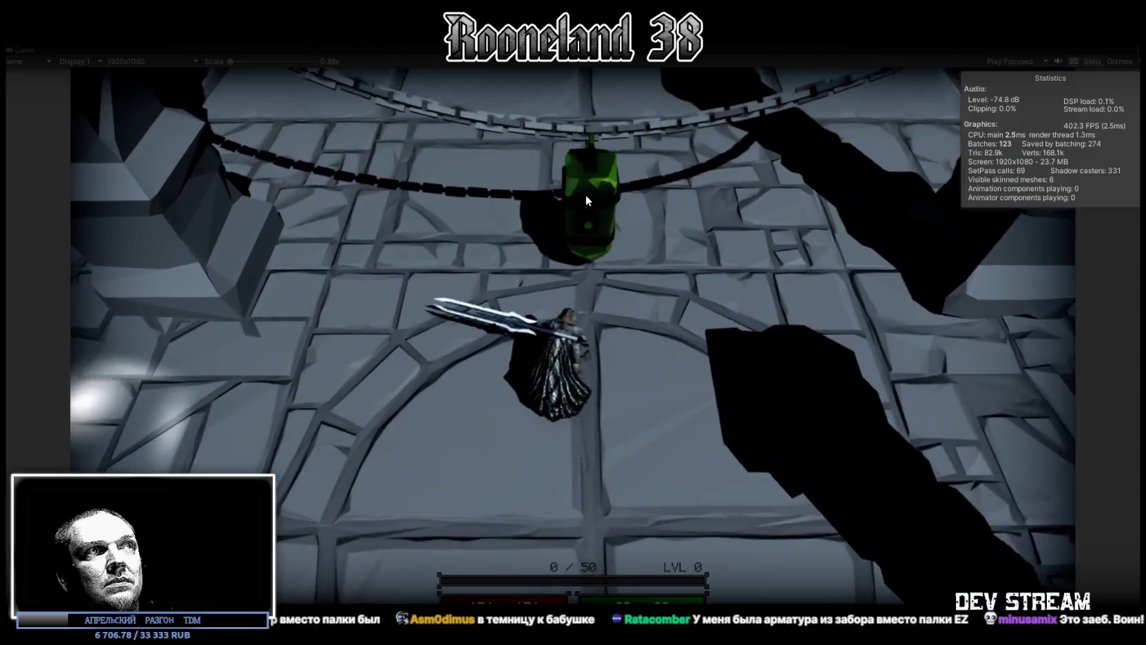
Perform a sword attack combo at the green hanging object.
{"action": "left_click", "coordinate": [589, 219]}
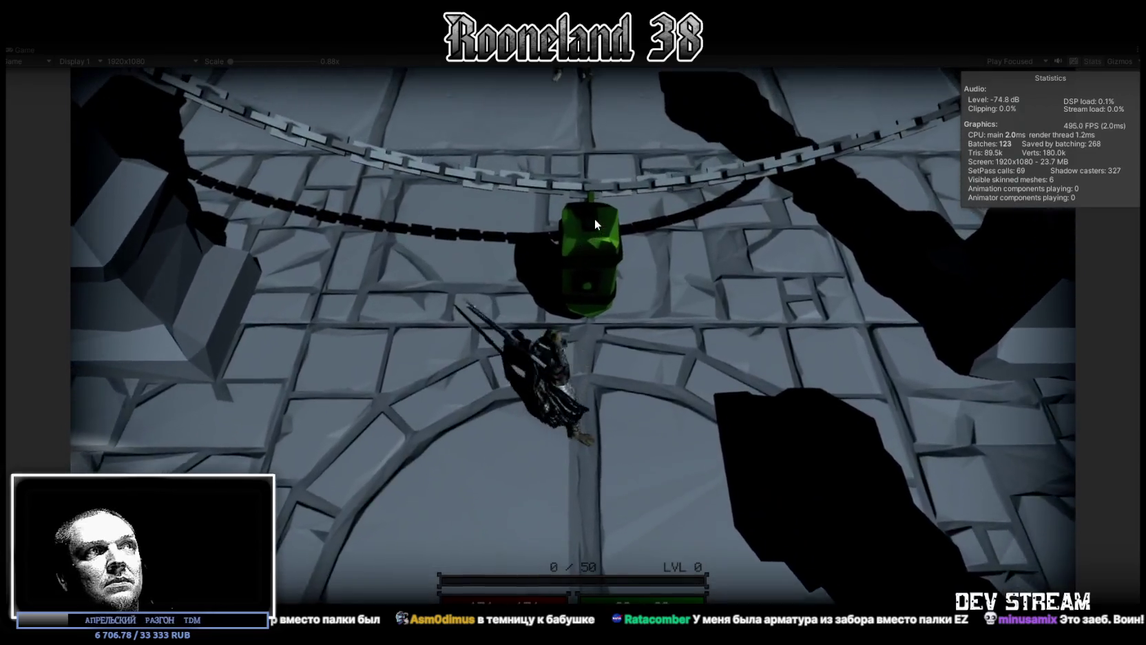
{"action": "left_click", "coordinate": [589, 218]}
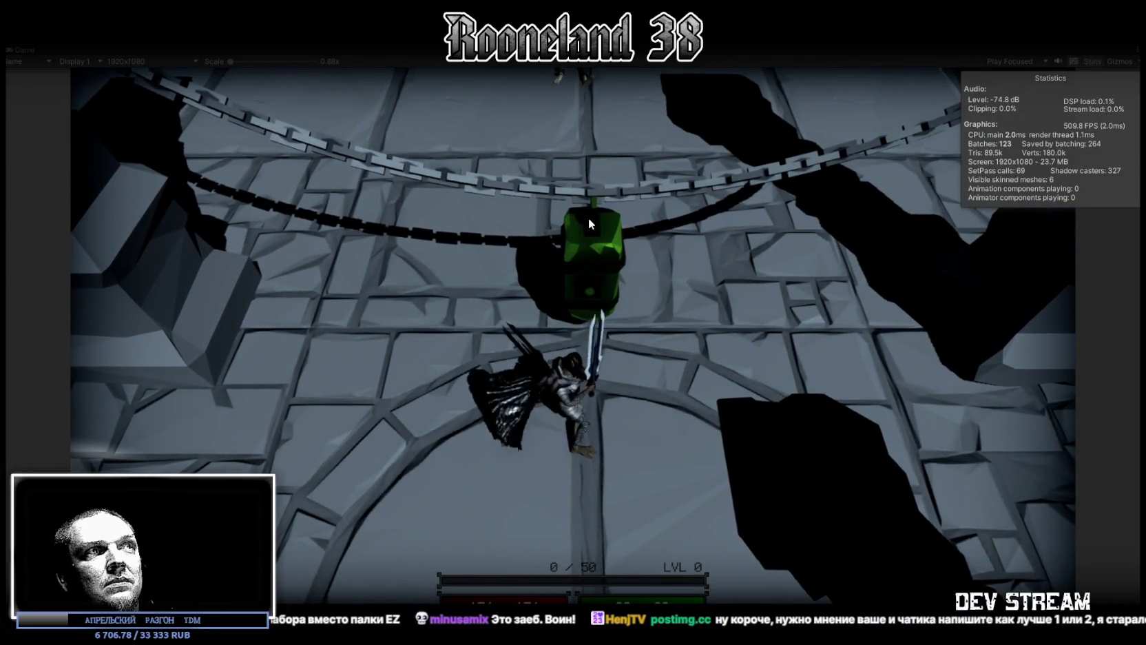
{"action": "left_click", "coordinate": [607, 217]}
{"action": "left_click", "coordinate": [611, 223]}
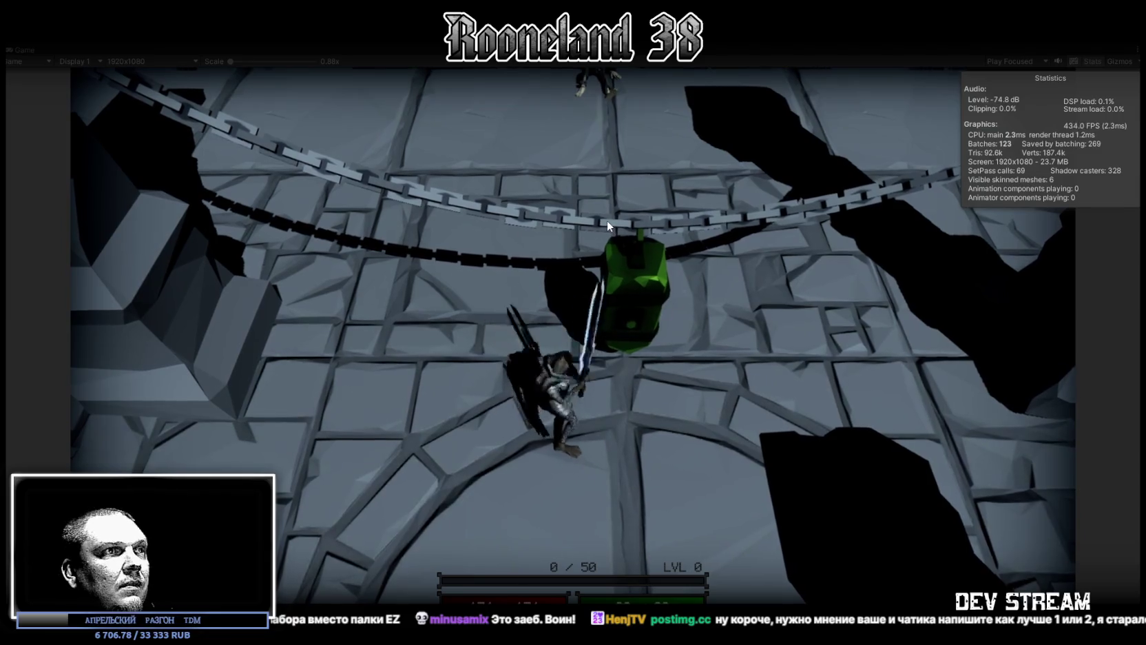
{"action": "left_click", "coordinate": [604, 213]}
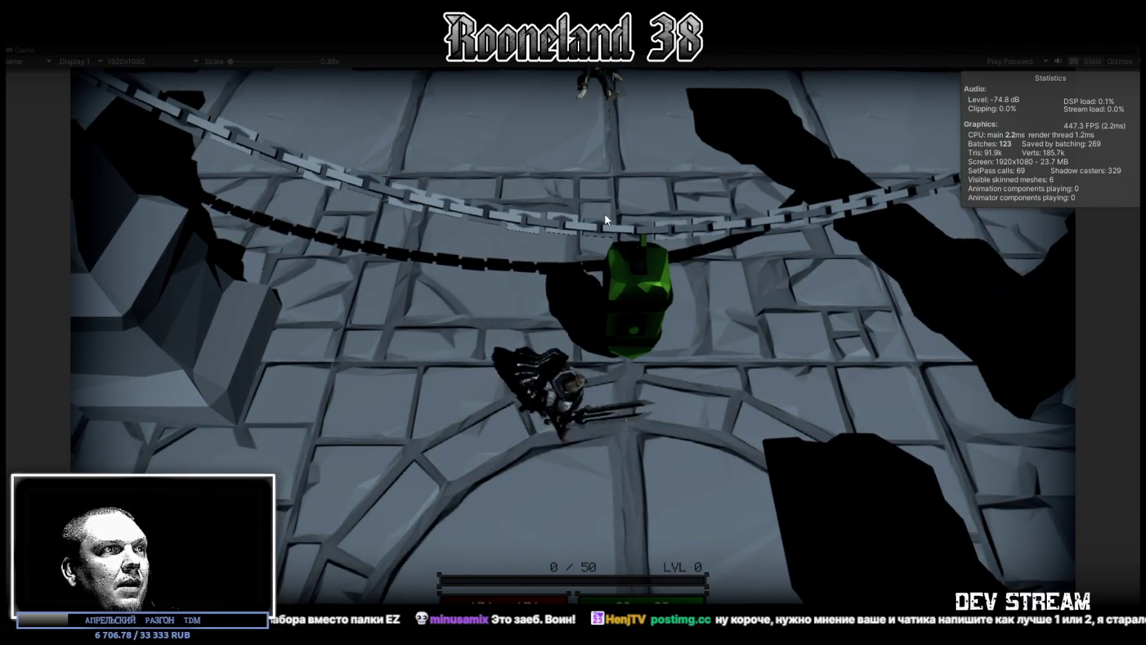
{"action": "left_click", "coordinate": [604, 213]}
{"action": "left_click", "coordinate": [602, 212]}
Lunge and dash-attack into the stone circle, then switch to the browser.
{"action": "left_click", "coordinate": [602, 212]}
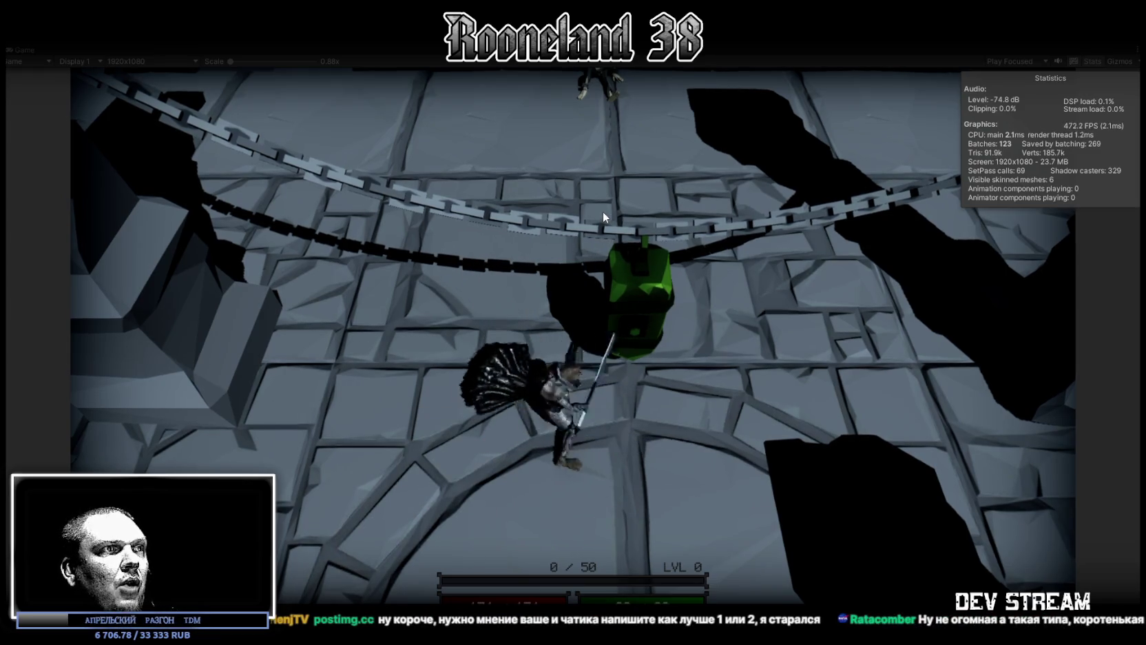
{"action": "left_click", "coordinate": [602, 210]}
{"action": "left_click", "coordinate": [640, 215]}
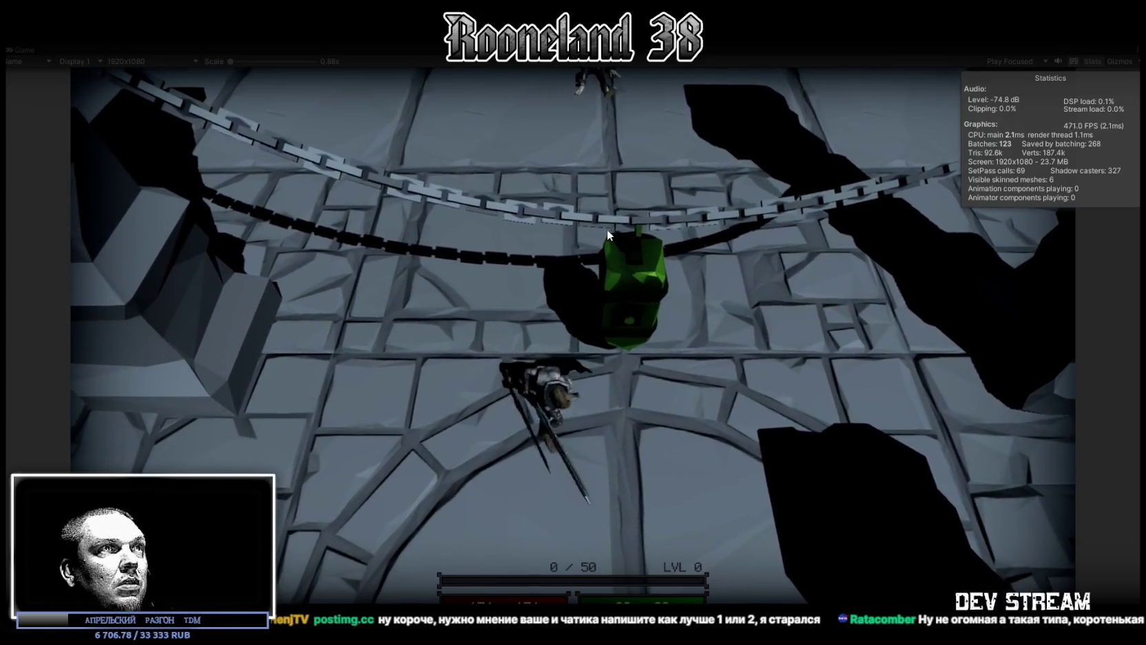
{"action": "left_click", "coordinate": [589, 237]}
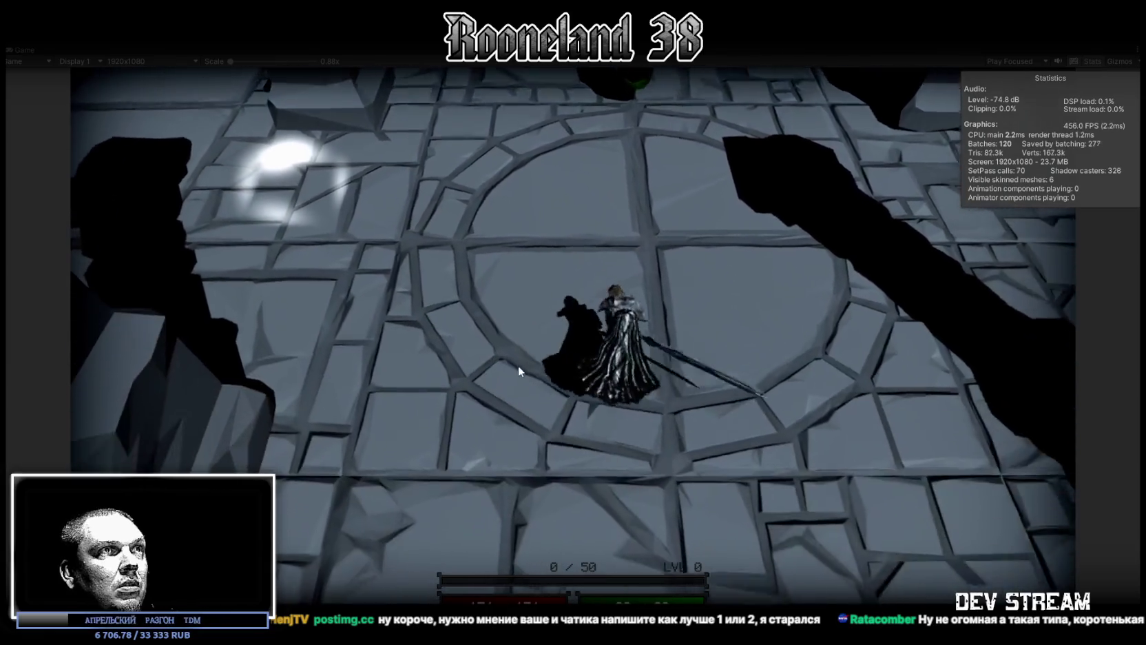
{"action": "left_click", "coordinate": [604, 392]}
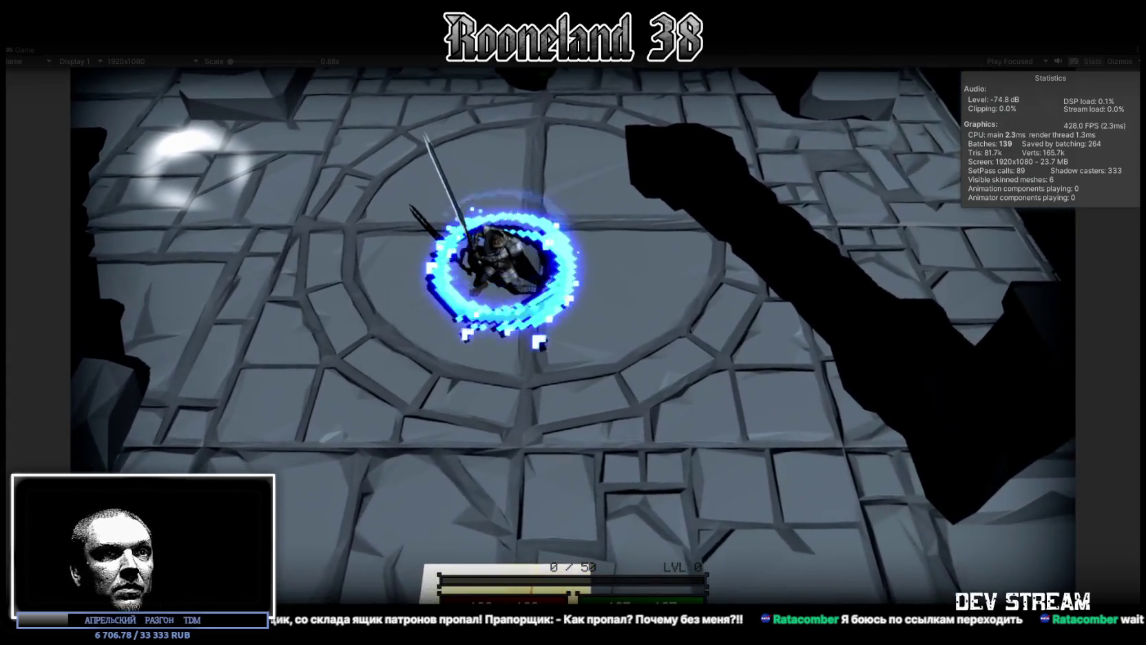
{"action": "key", "text": "alt+Tab"}
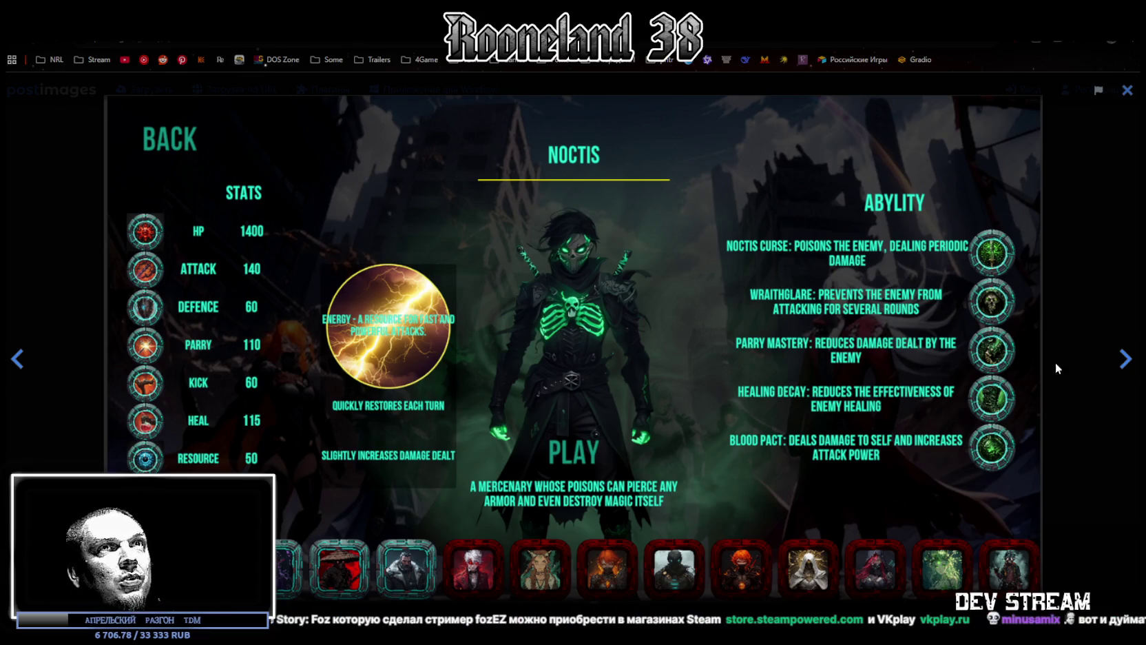
Flip back and forth between the alternative Noctis character-screen designs in the gallery.
{"action": "left_click", "coordinate": [1127, 360]}
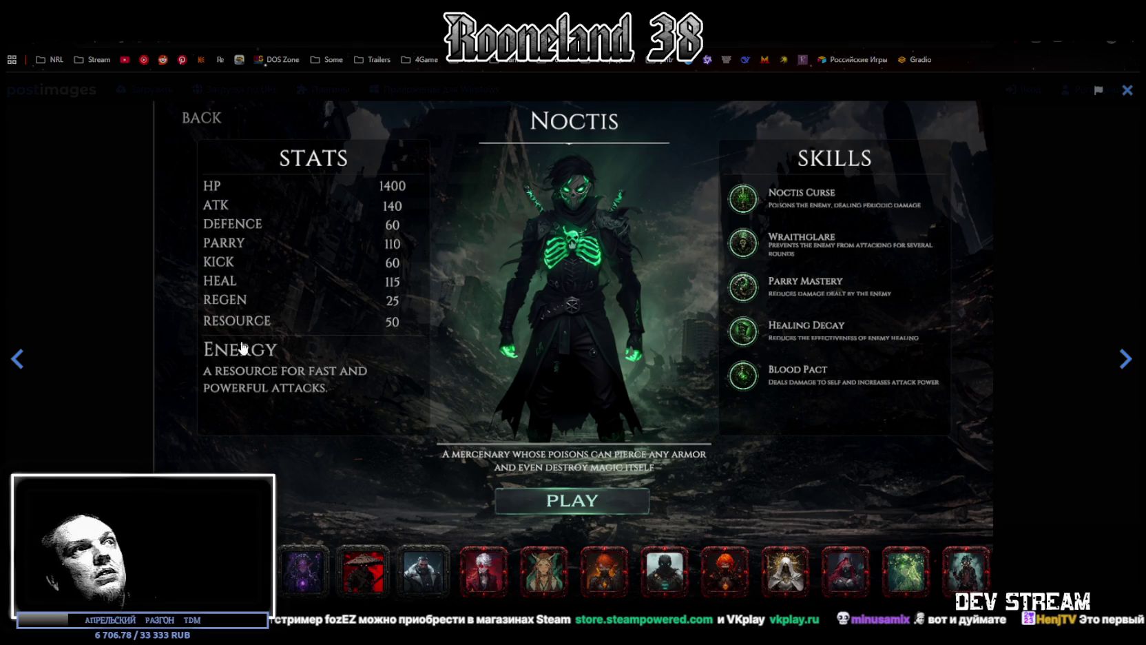
{"action": "left_click", "coordinate": [21, 362]}
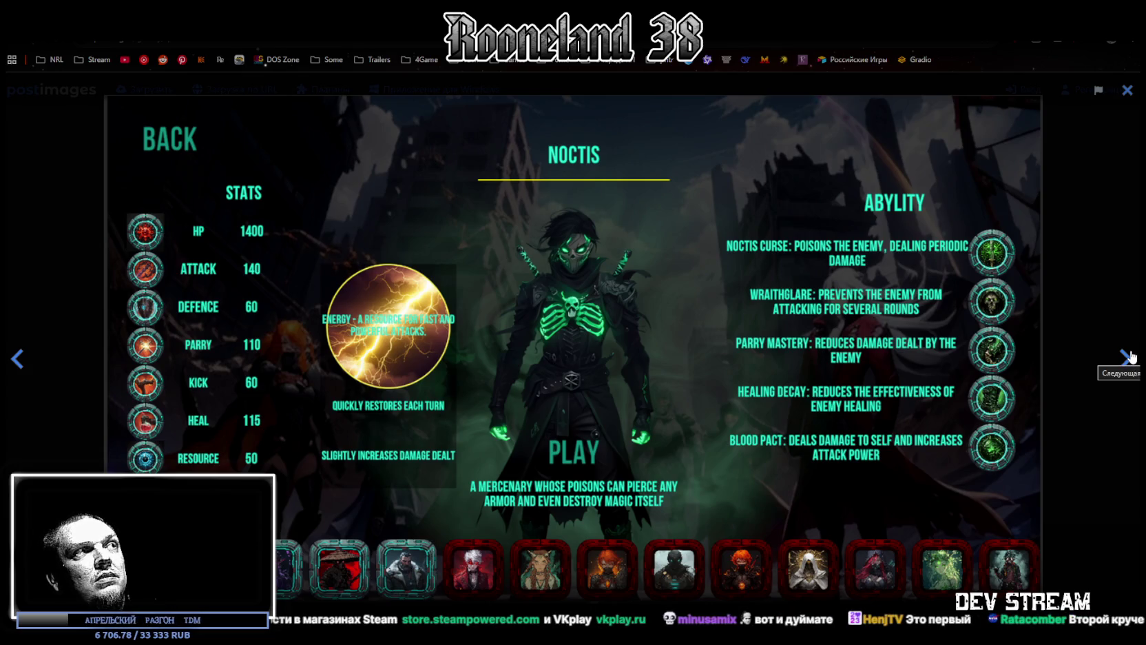
{"action": "left_click", "coordinate": [1130, 356]}
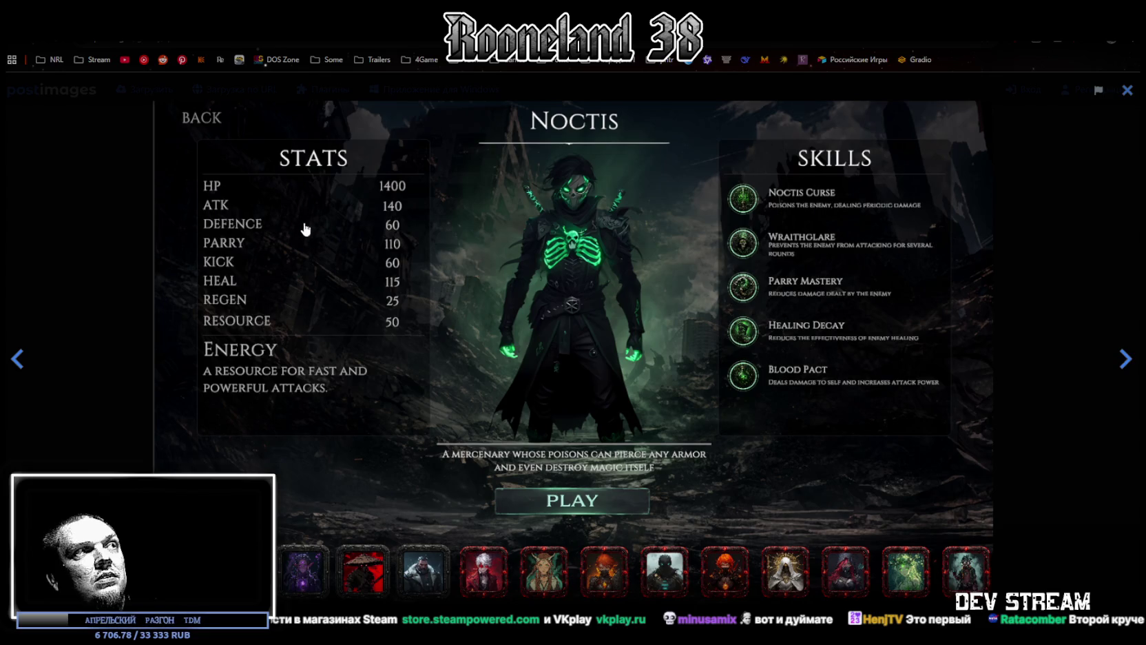
{"action": "left_click", "coordinate": [17, 360]}
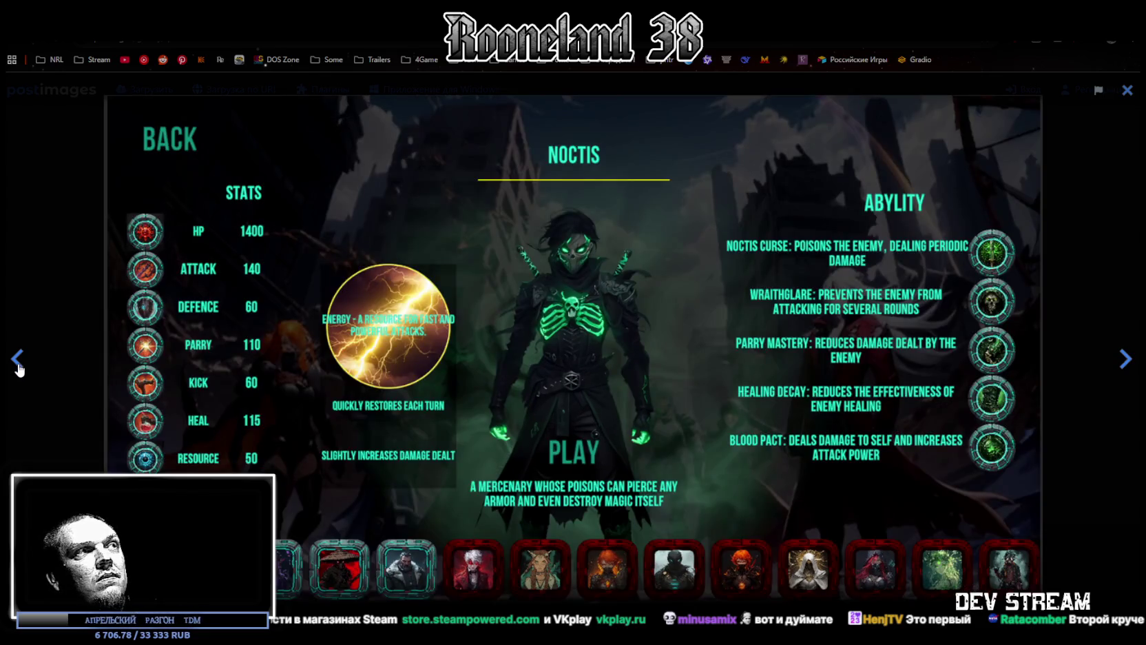
{"action": "left_click", "coordinate": [1135, 356]}
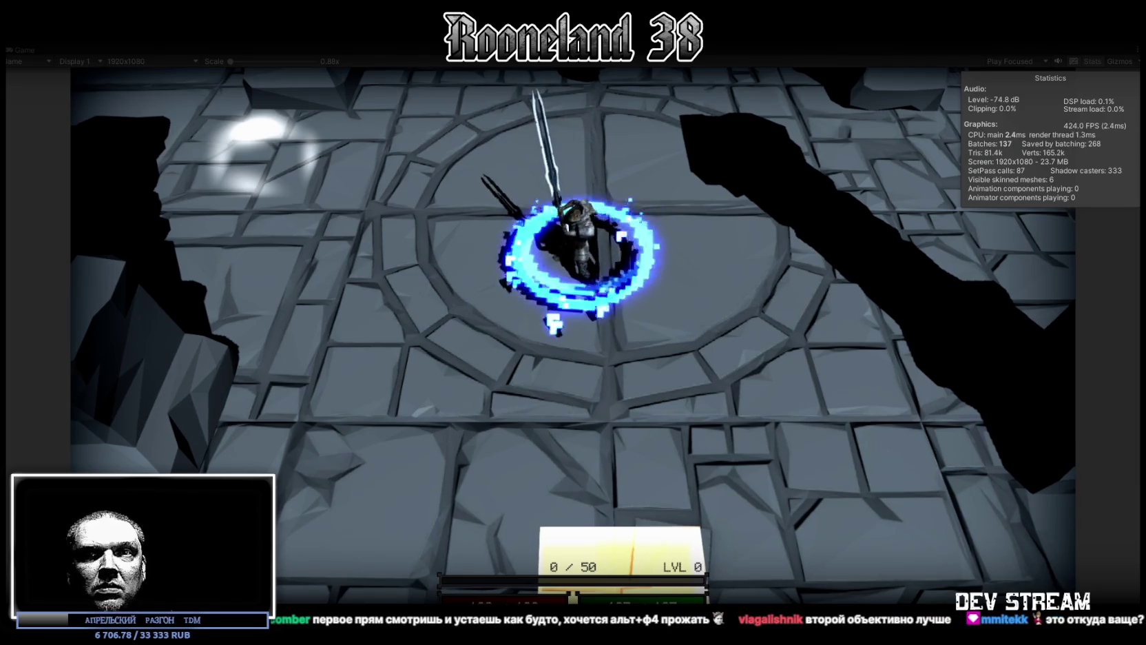
{"action": "key", "text": "alt+Tab"}
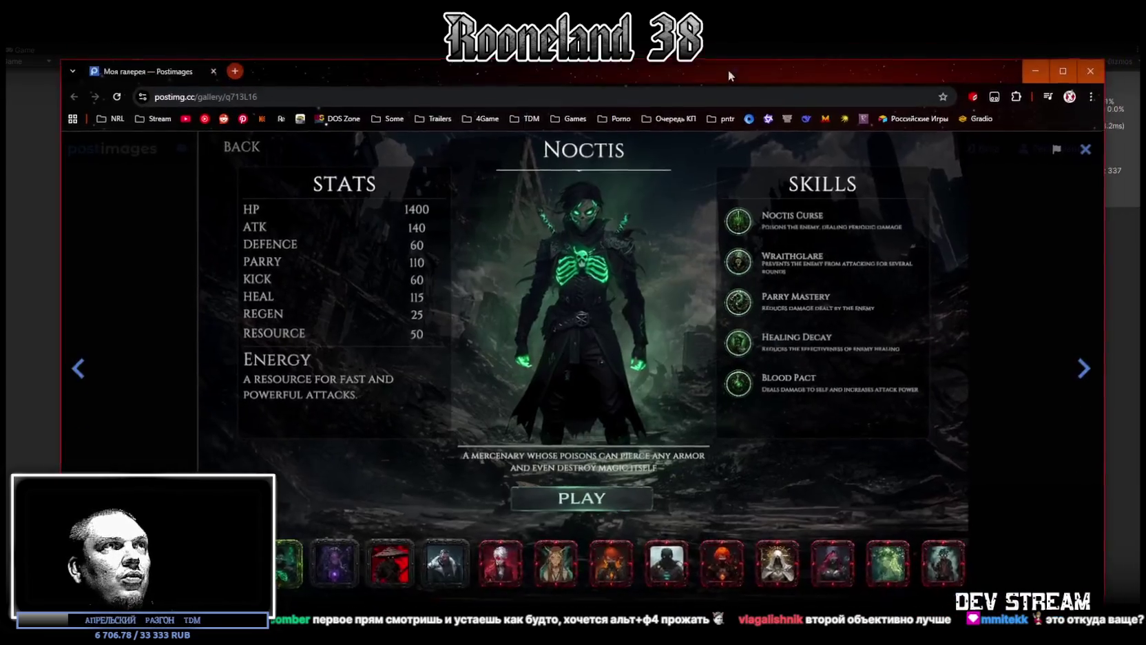
{"action": "left_click", "coordinate": [77, 366]}
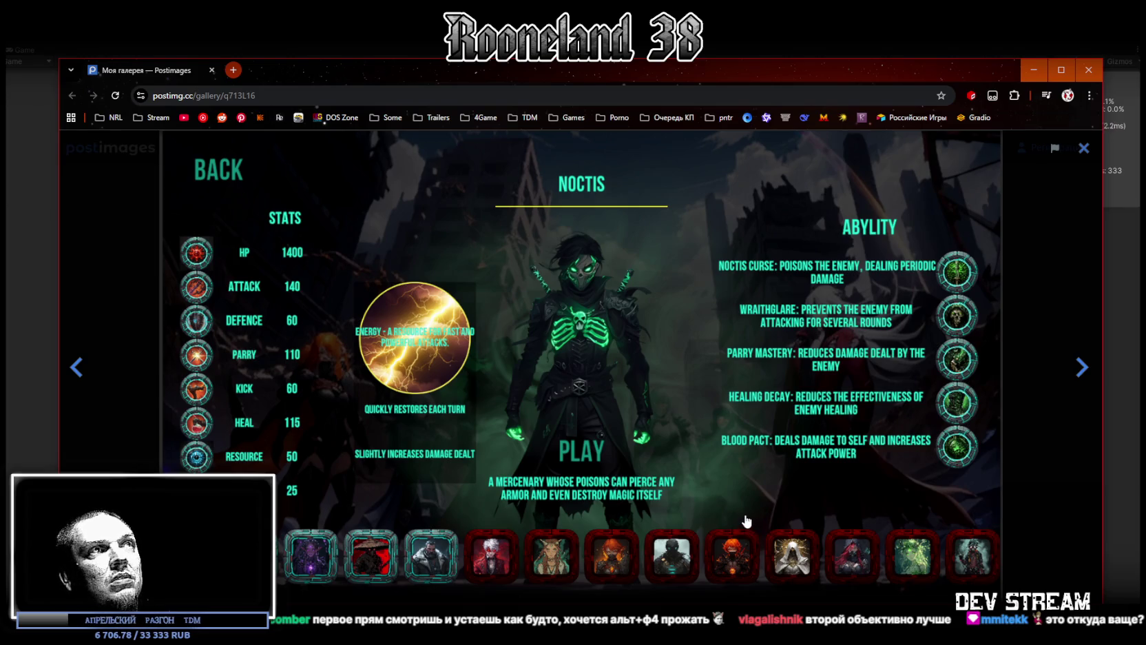
{"action": "left_click", "coordinate": [1080, 365]}
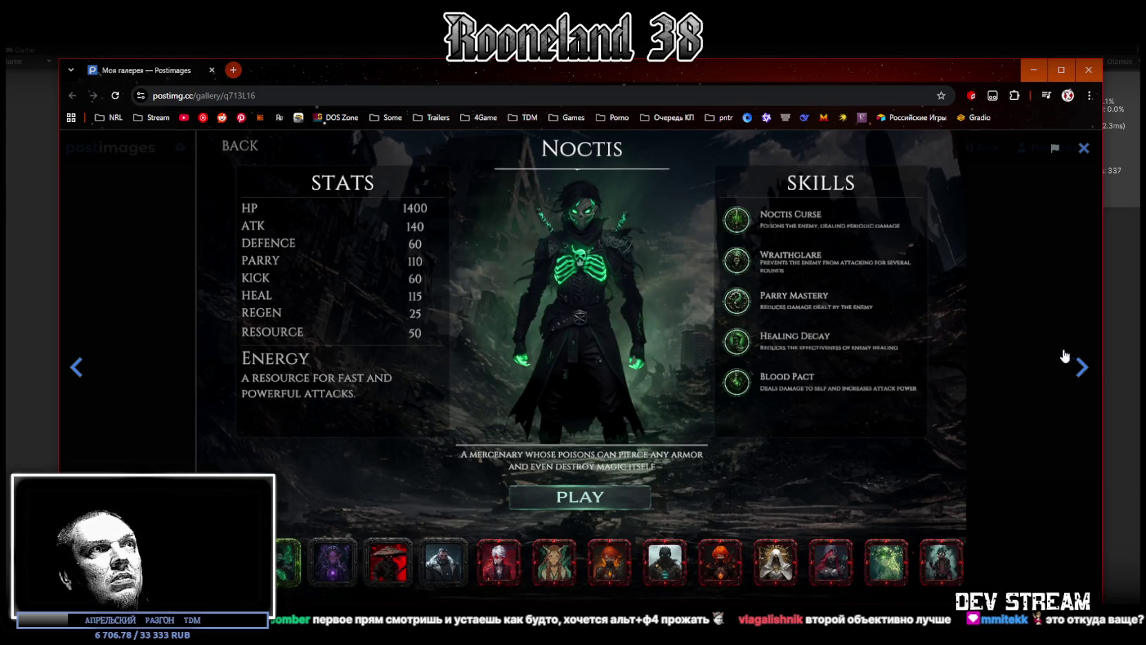
{"action": "left_click", "coordinate": [76, 370]}
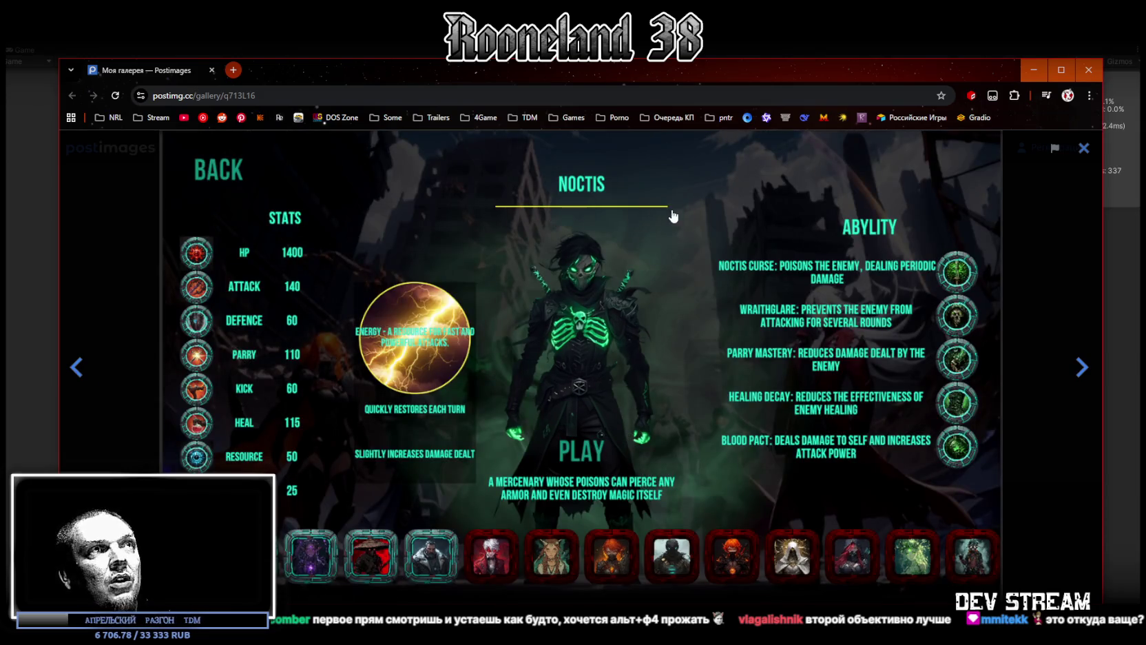
{"action": "left_click", "coordinate": [1082, 368]}
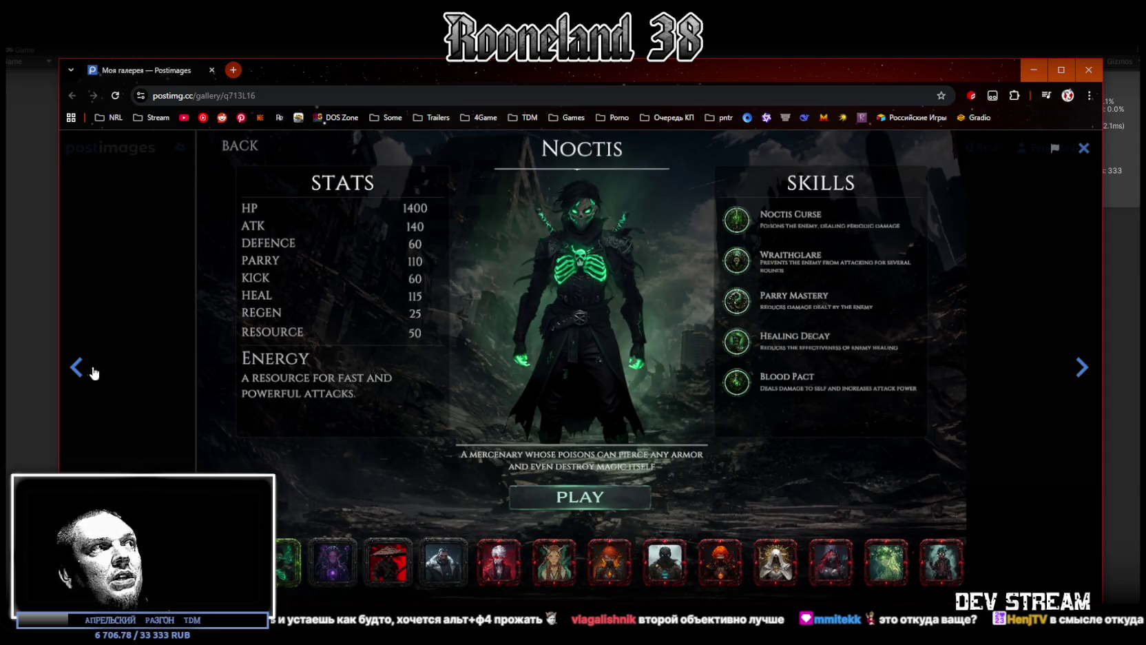
{"action": "left_click", "coordinate": [77, 369]}
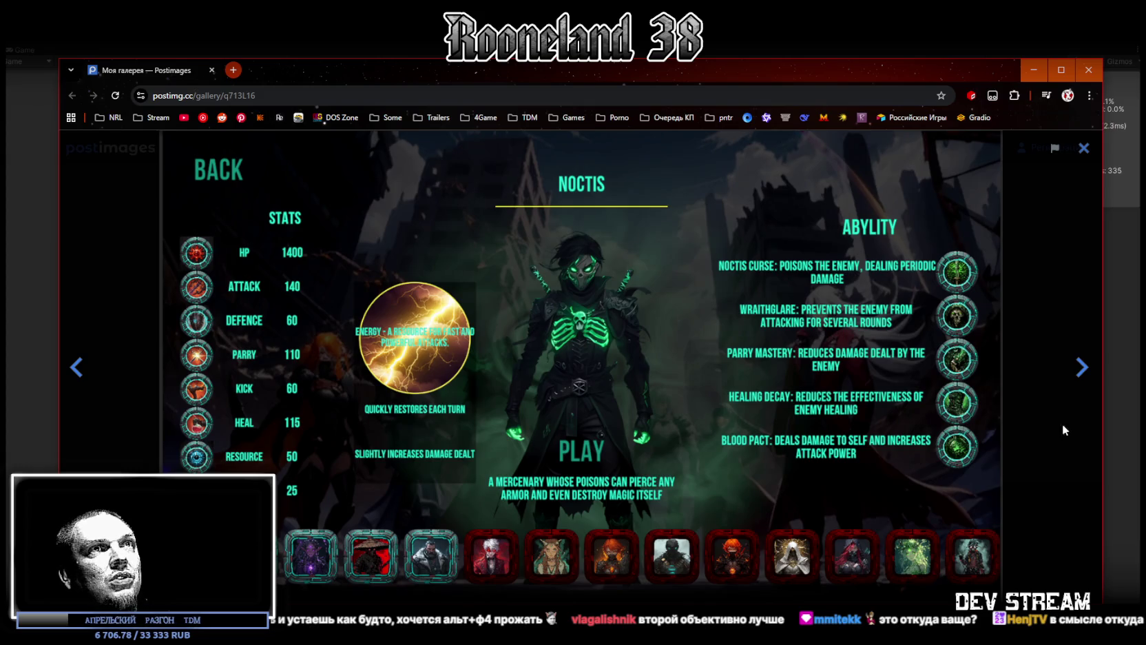
{"action": "left_click", "coordinate": [1083, 368]}
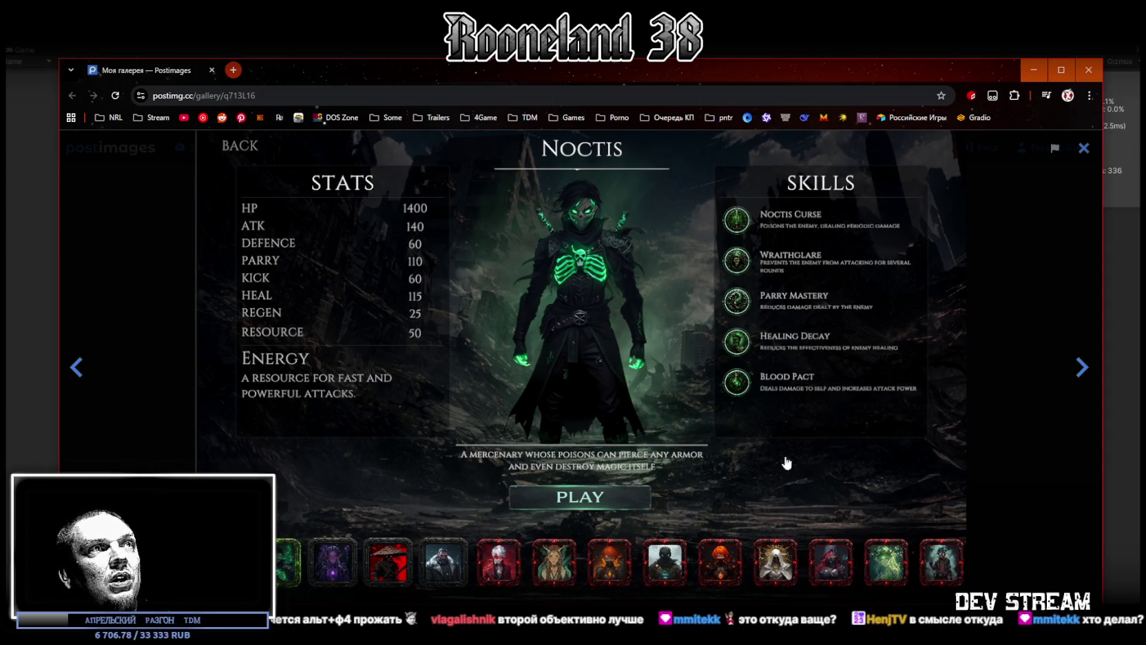
{"action": "left_click", "coordinate": [84, 377]}
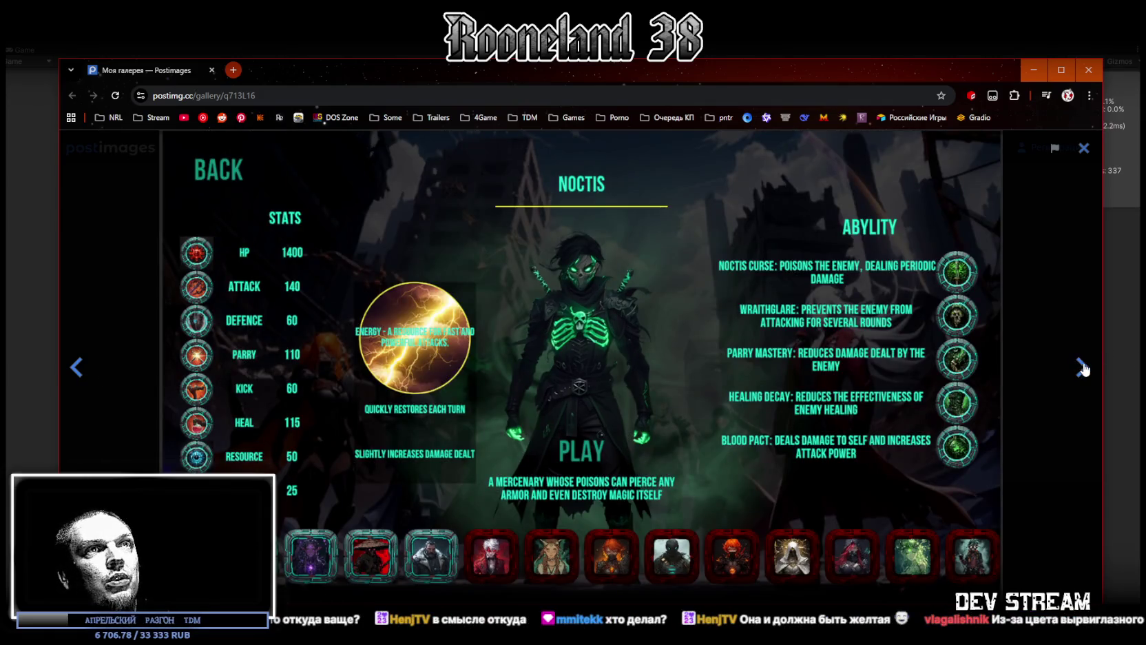
{"action": "left_click", "coordinate": [1082, 369]}
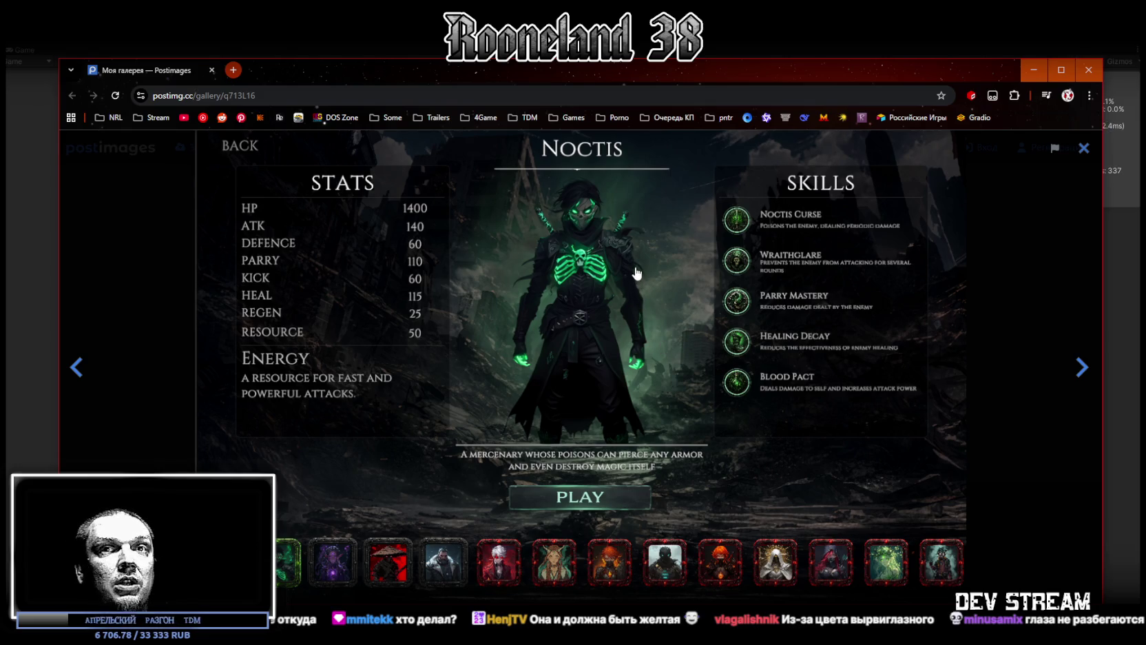
{"action": "left_click", "coordinate": [81, 371]}
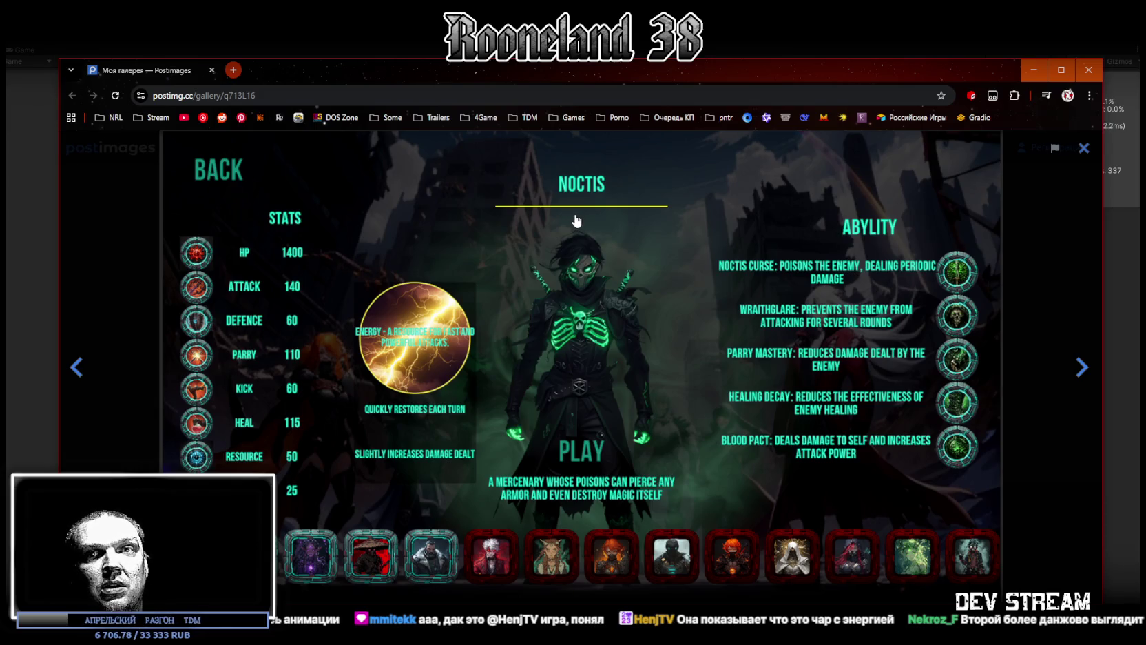
{"action": "left_click", "coordinate": [1083, 367]}
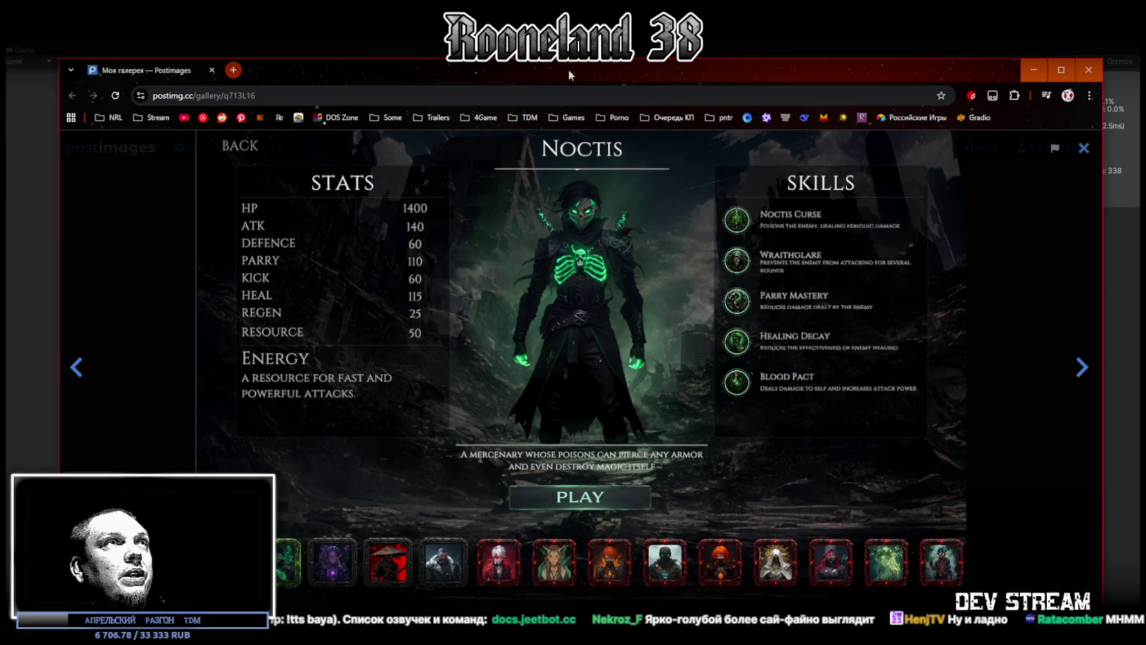
Back in the running game, walk the character toward the green lantern and around the circle.
{"action": "key", "text": "alt+Tab"}
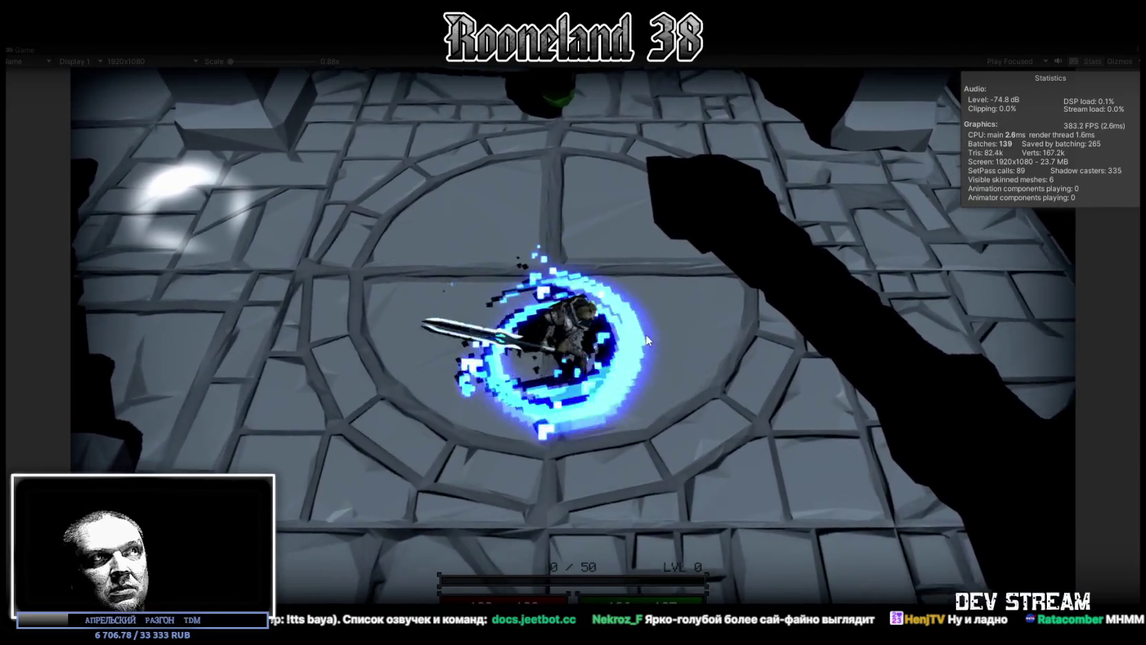
{"action": "key", "text": "w"}
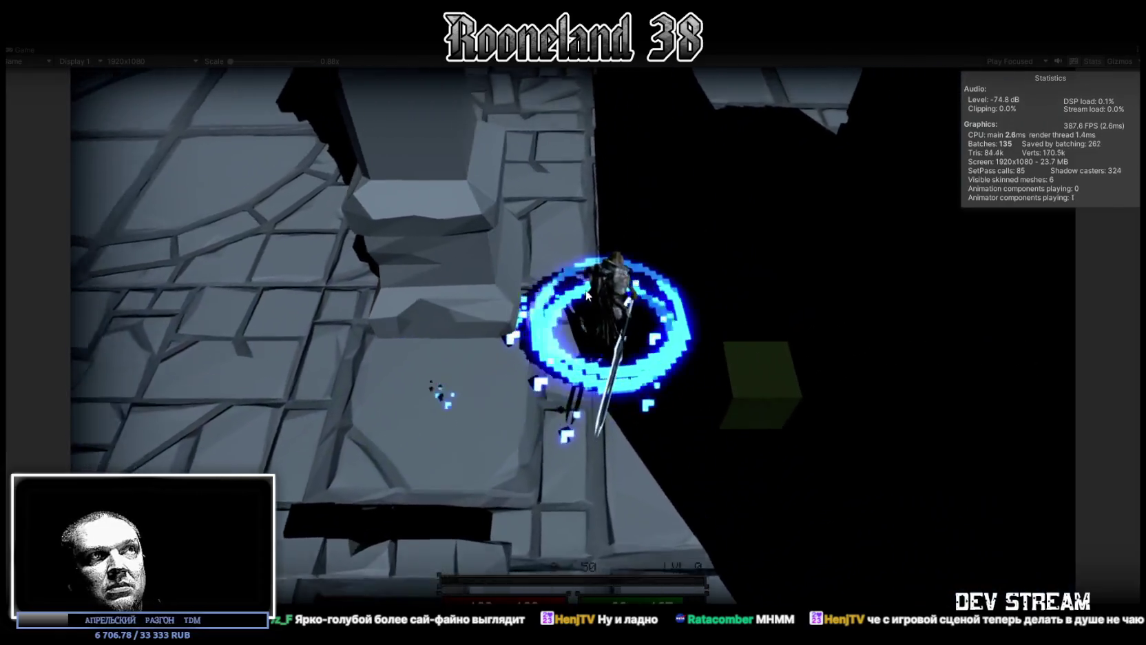
{"action": "key", "text": "w"}
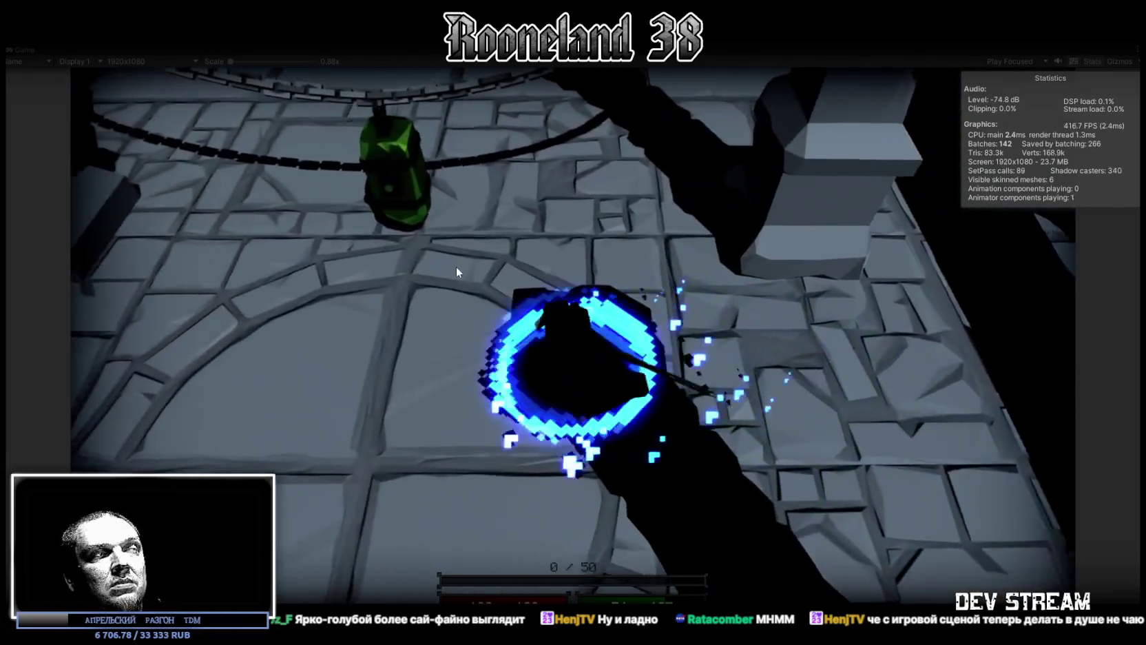
{"action": "key", "text": "a"}
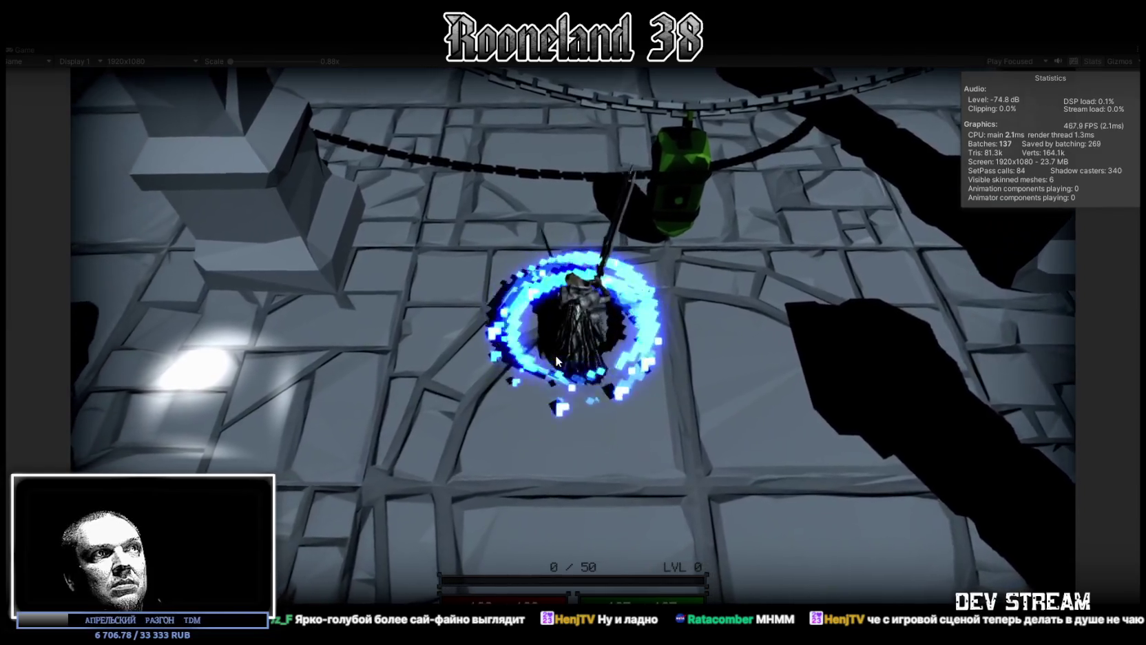
{"action": "key", "text": "s"}
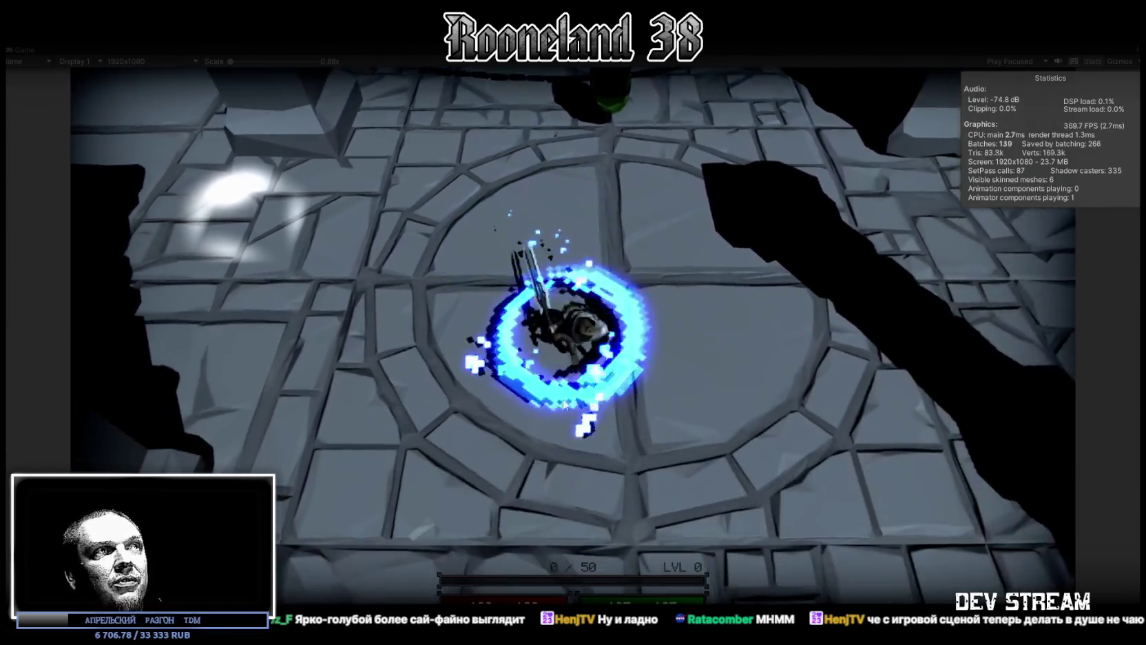
{"action": "key", "text": "a"}
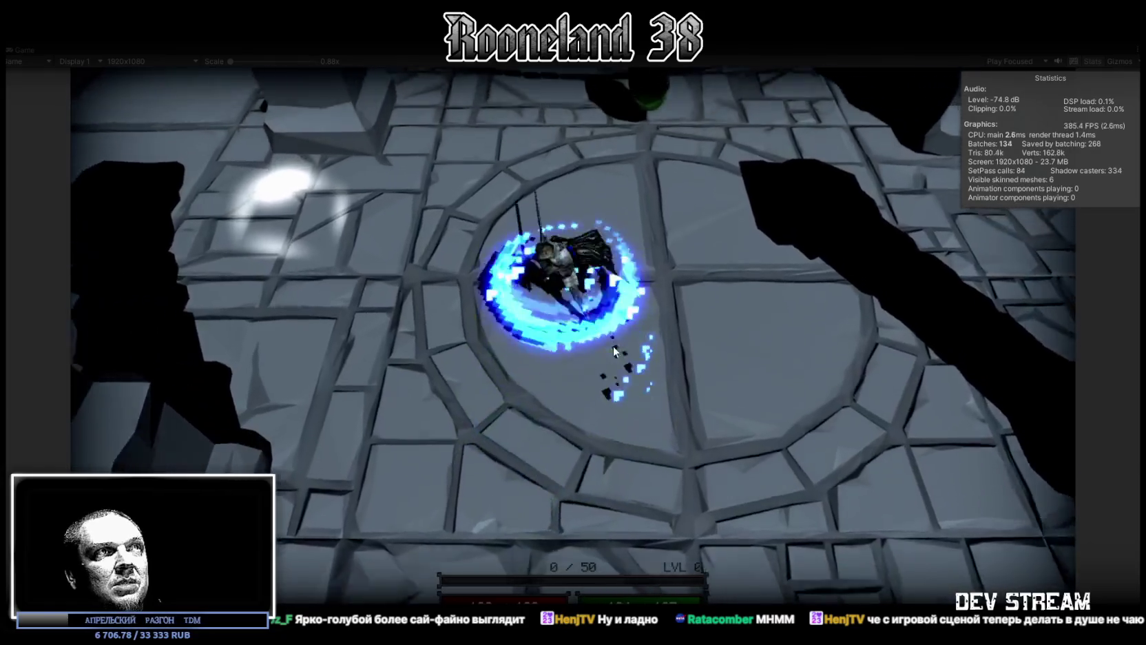
Walk the character back and forth by the lantern, ending near the circle's centre.
{"action": "key", "text": "w"}
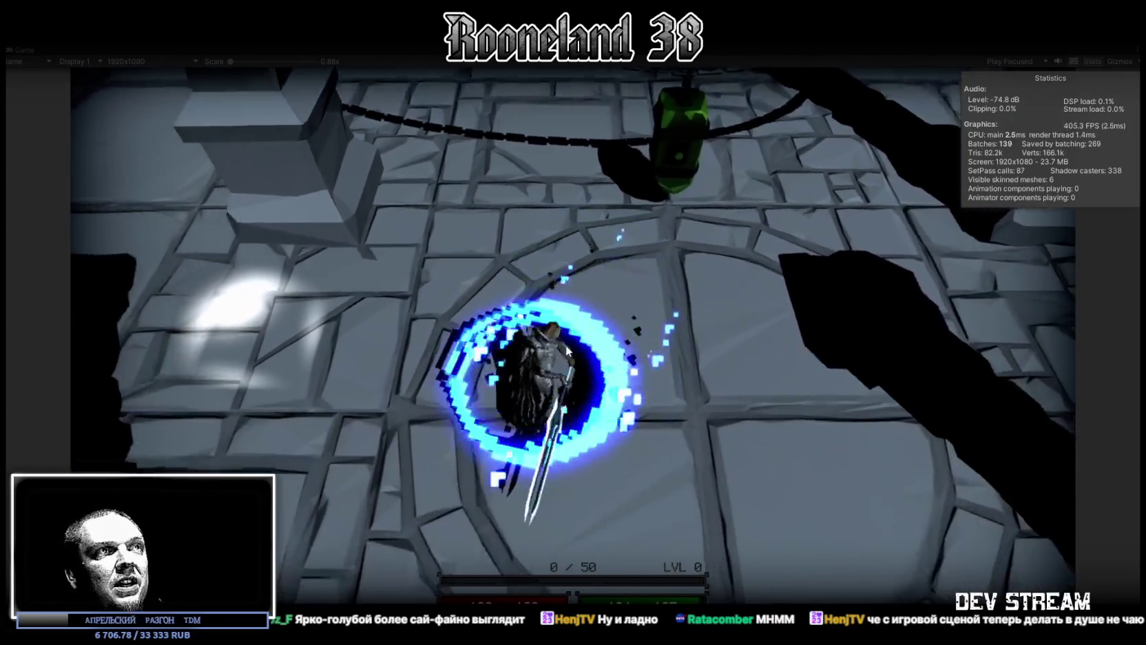
{"action": "key", "text": "s"}
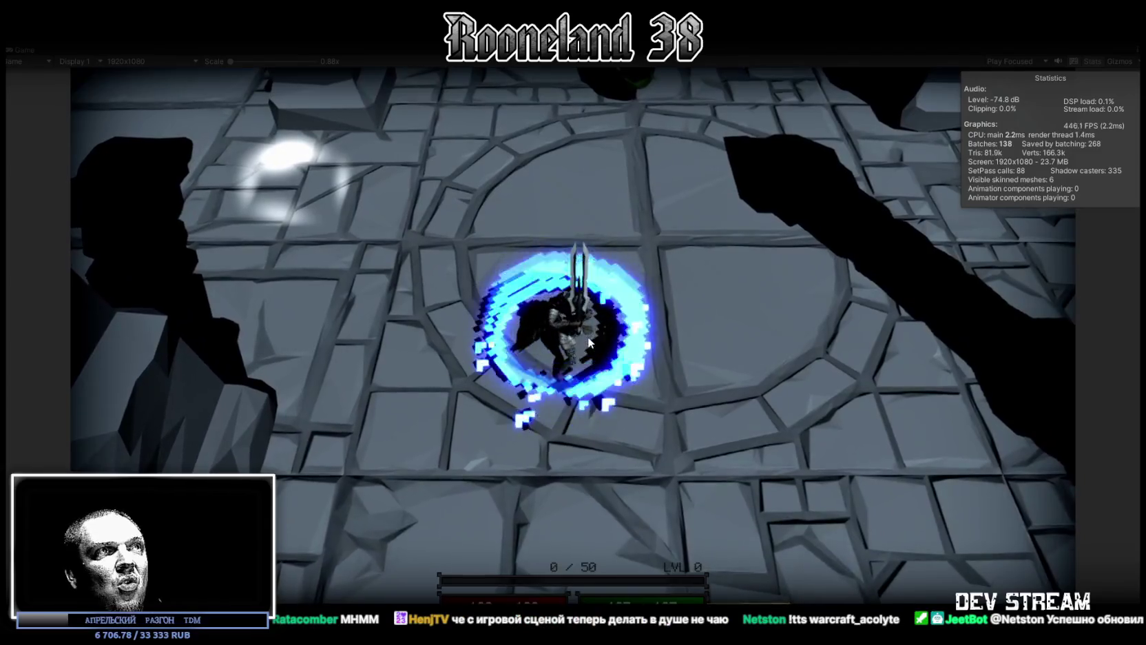
{"action": "key", "text": "w"}
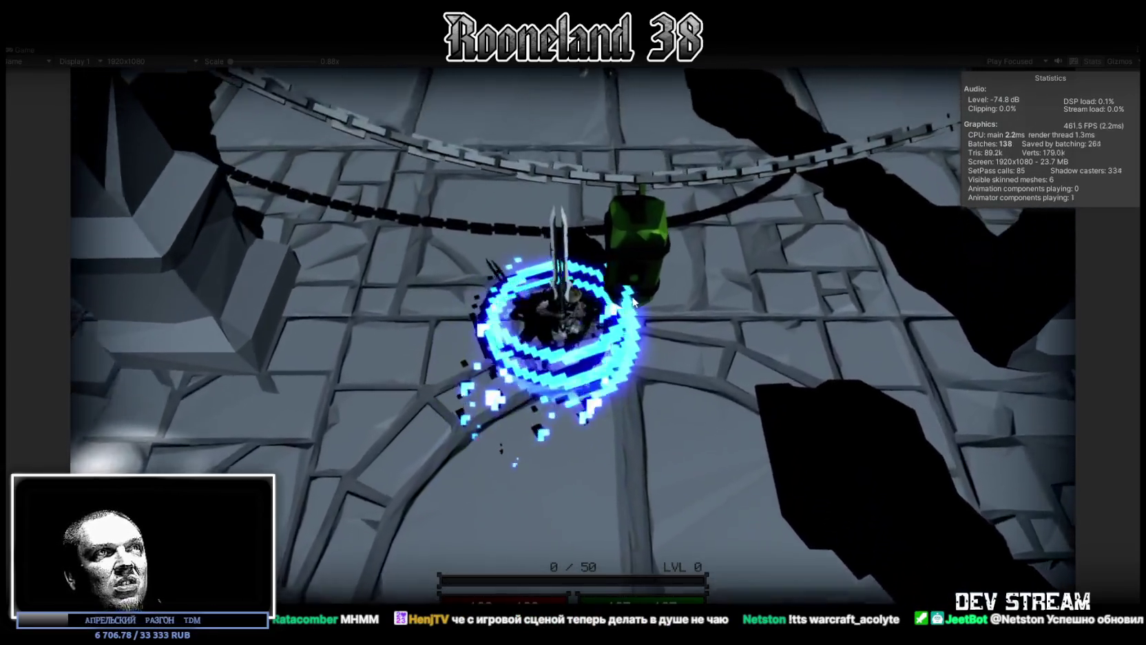
{"action": "key", "text": "s"}
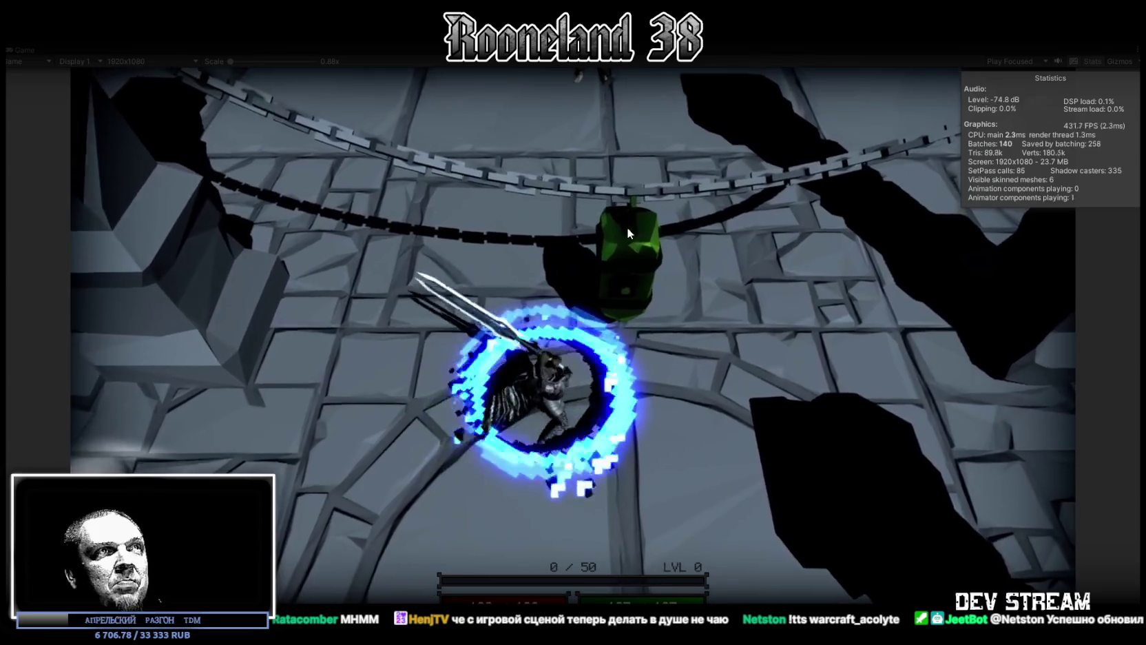
{"action": "key", "text": "s"}
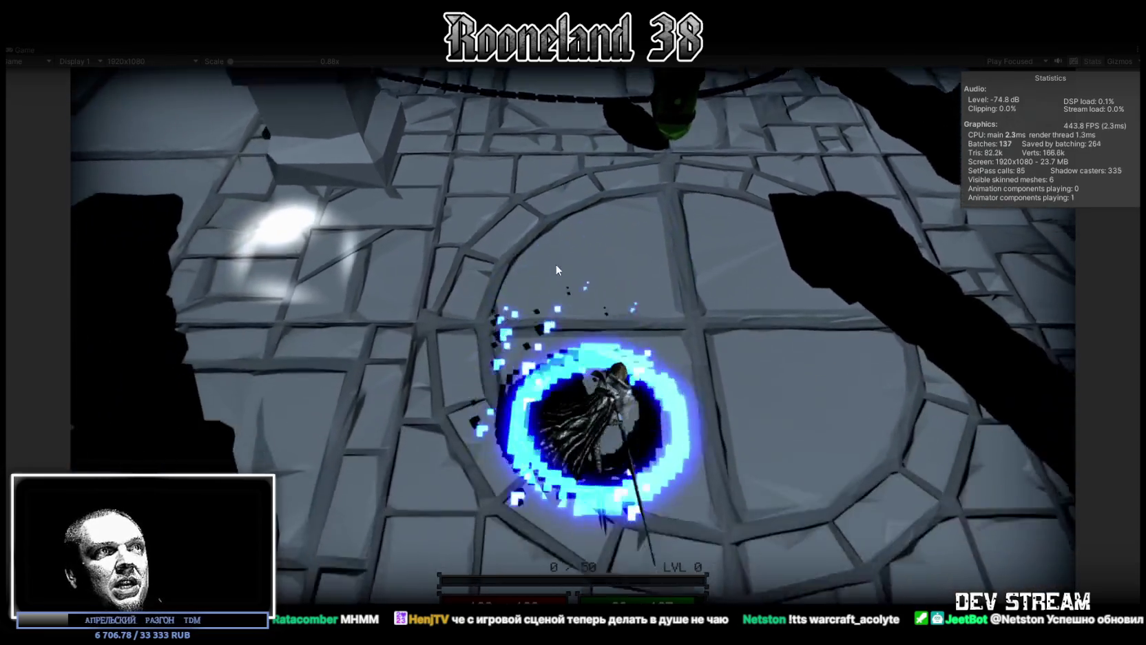
{"action": "key", "text": "w"}
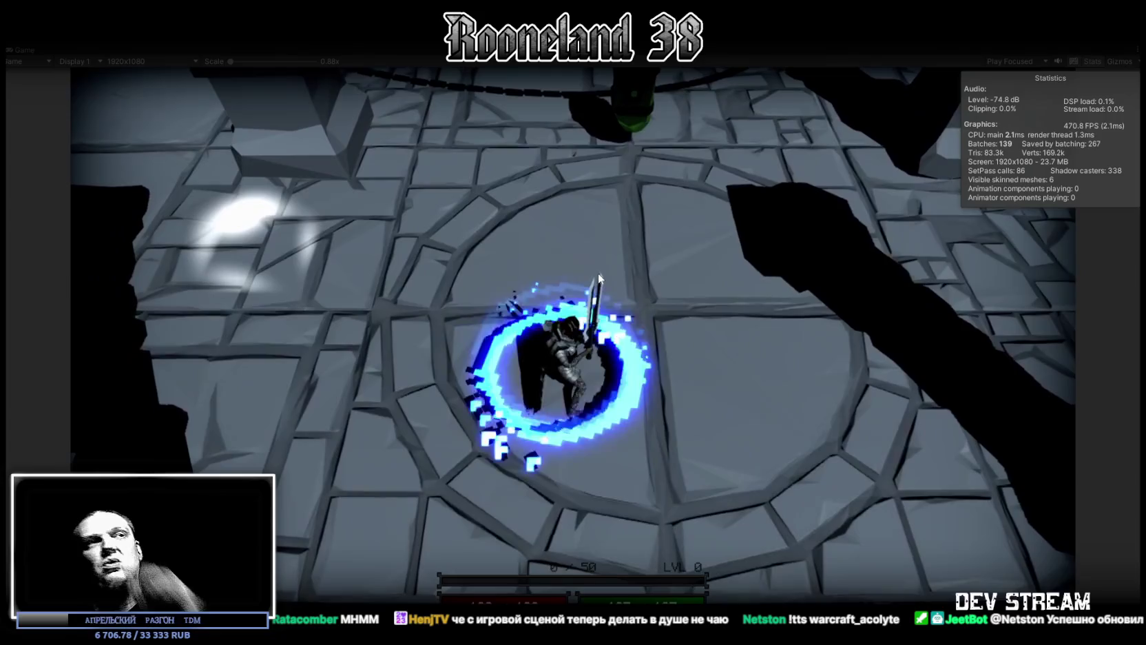
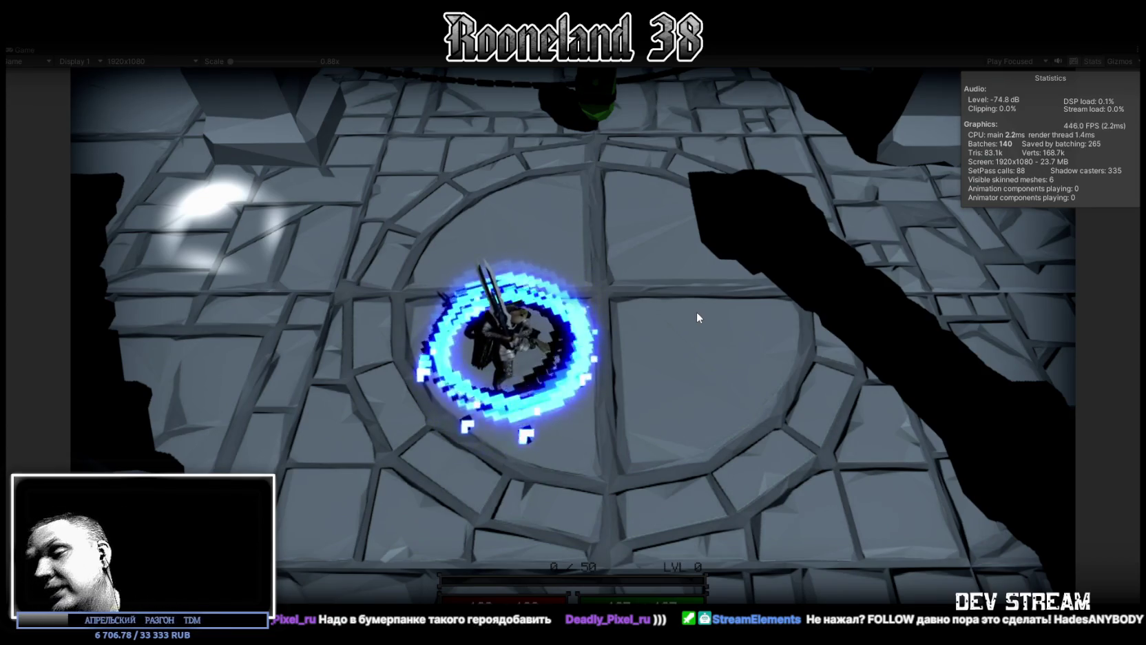
Walk the swordsman right, up toward the lamp, down and back around the circular floor.
{"action": "left_click", "coordinate": [697, 318]}
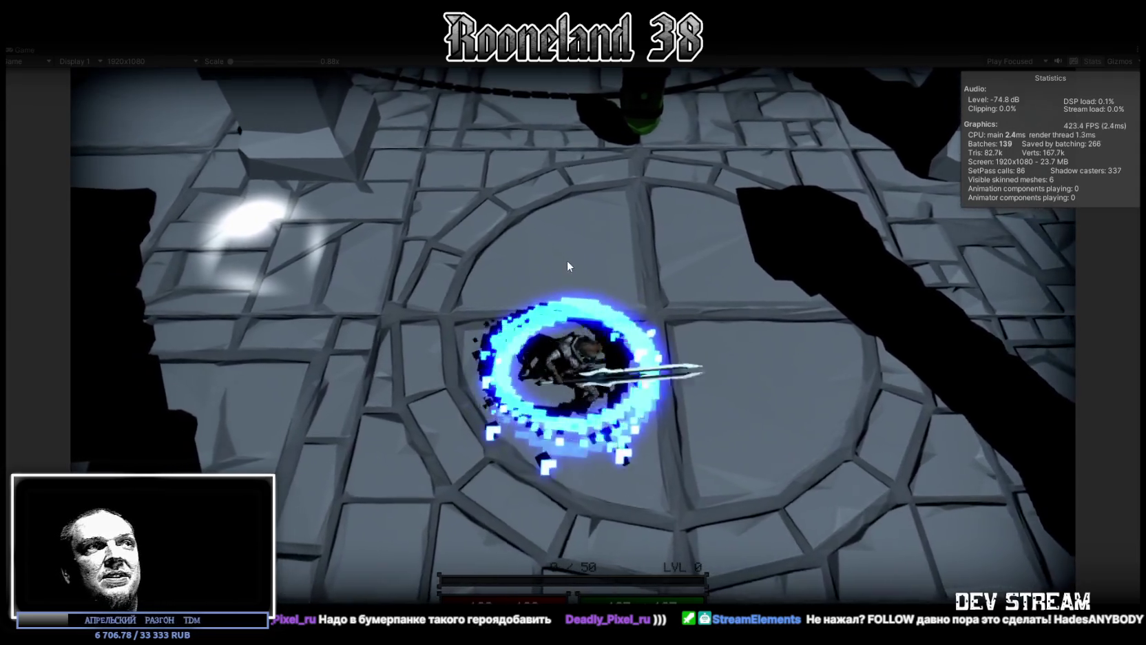
{"action": "left_click", "coordinate": [568, 261]}
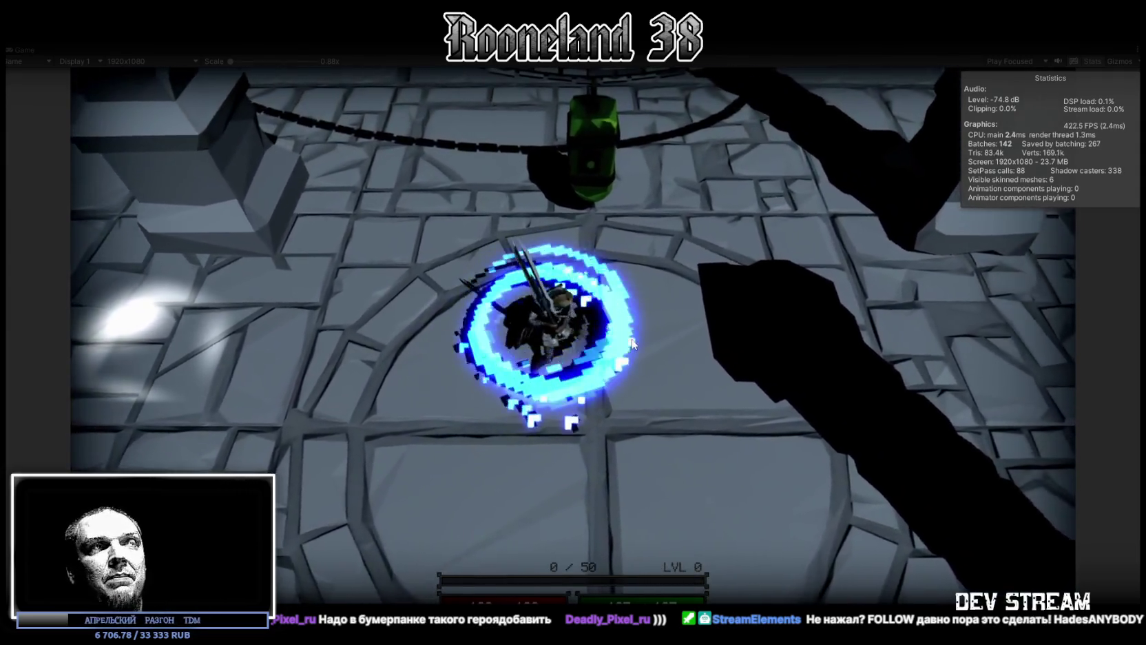
{"action": "left_click", "coordinate": [559, 395]}
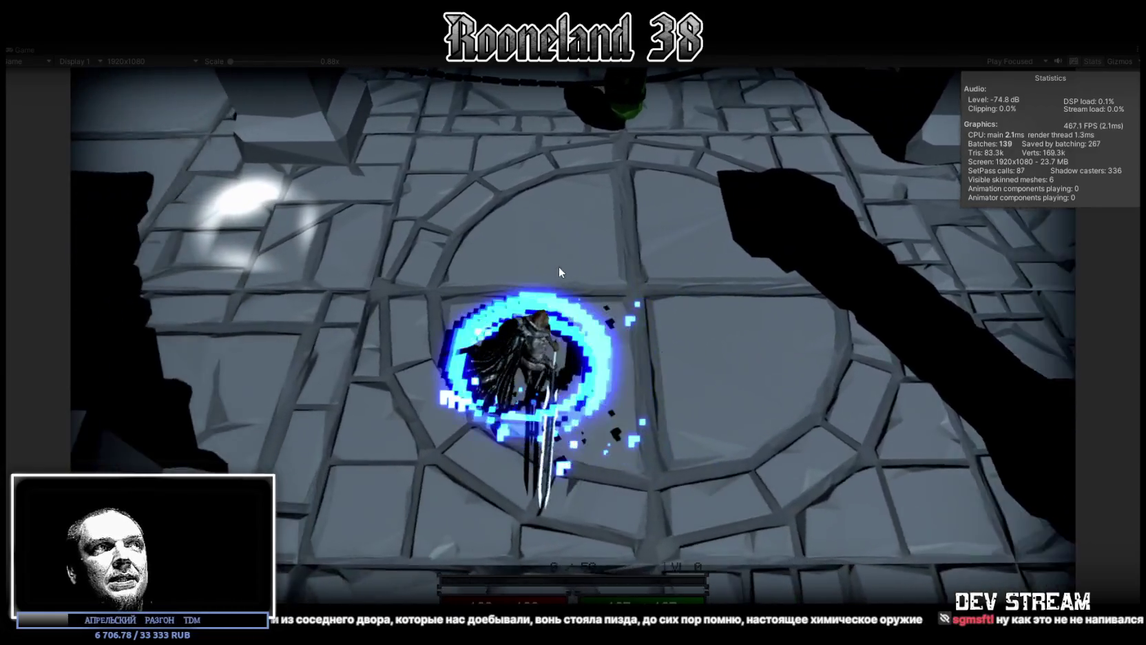
{"action": "left_click", "coordinate": [559, 269]}
{"action": "key", "text": "w"}
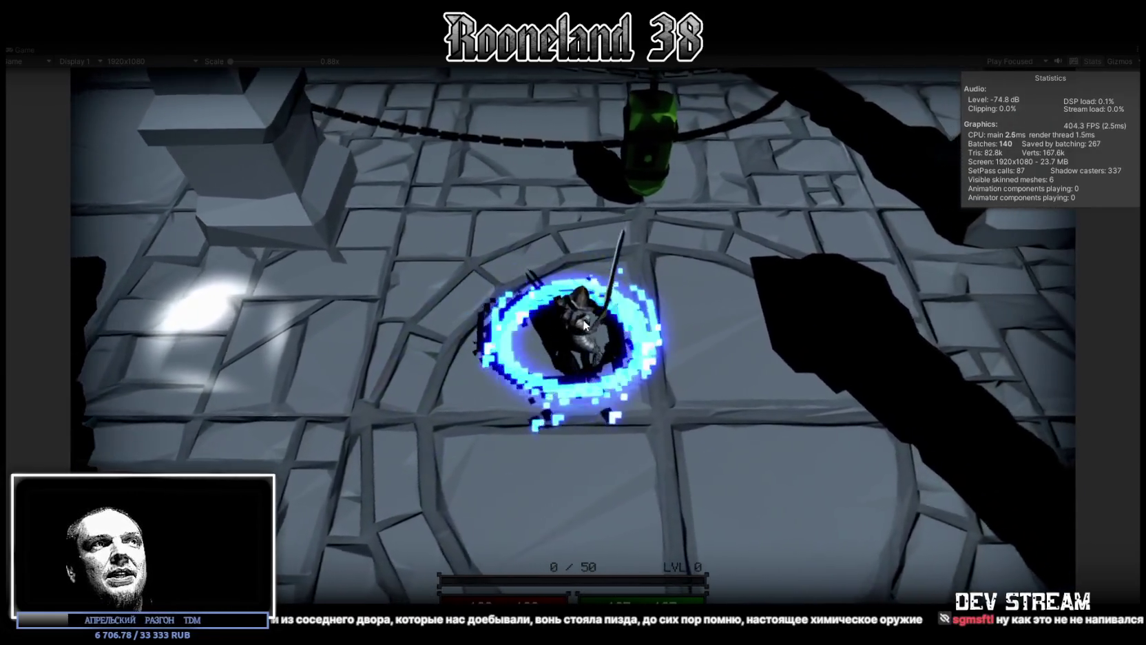
{"action": "key", "text": "s"}
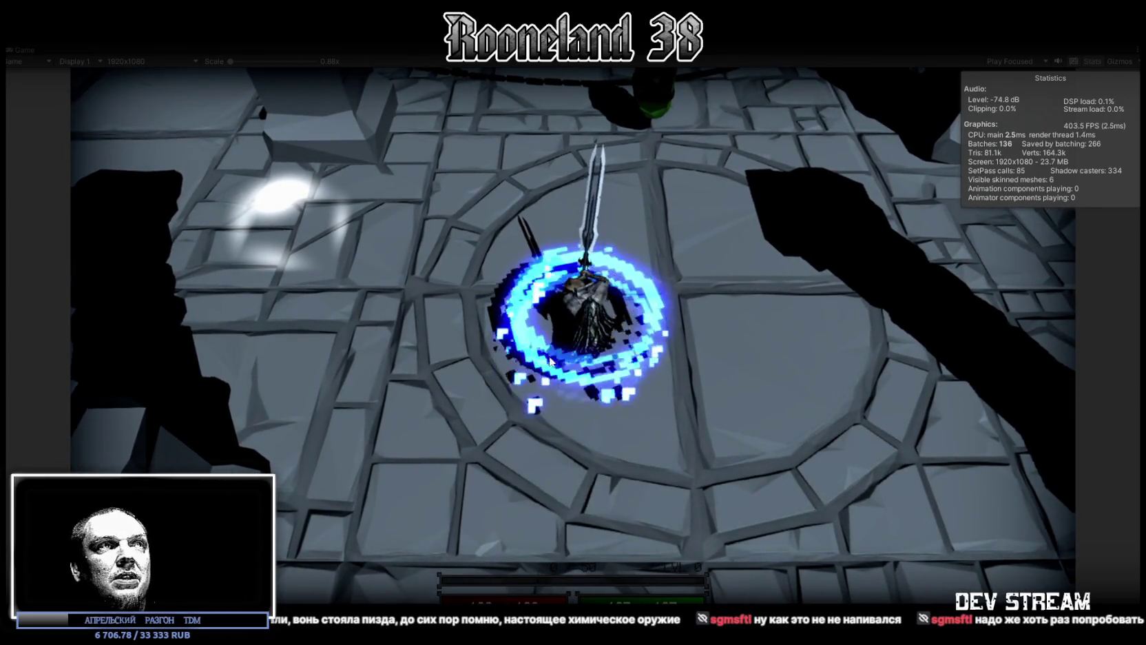
{"action": "key", "text": "s"}
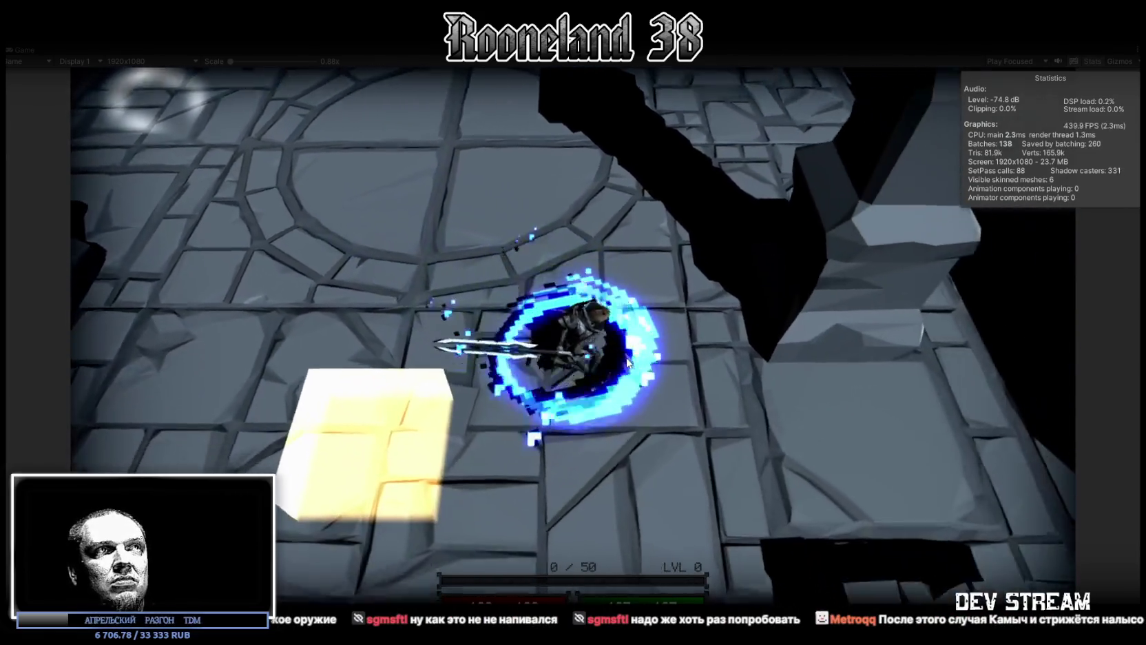
{"action": "key", "text": "w"}
{"action": "key", "text": "a"}
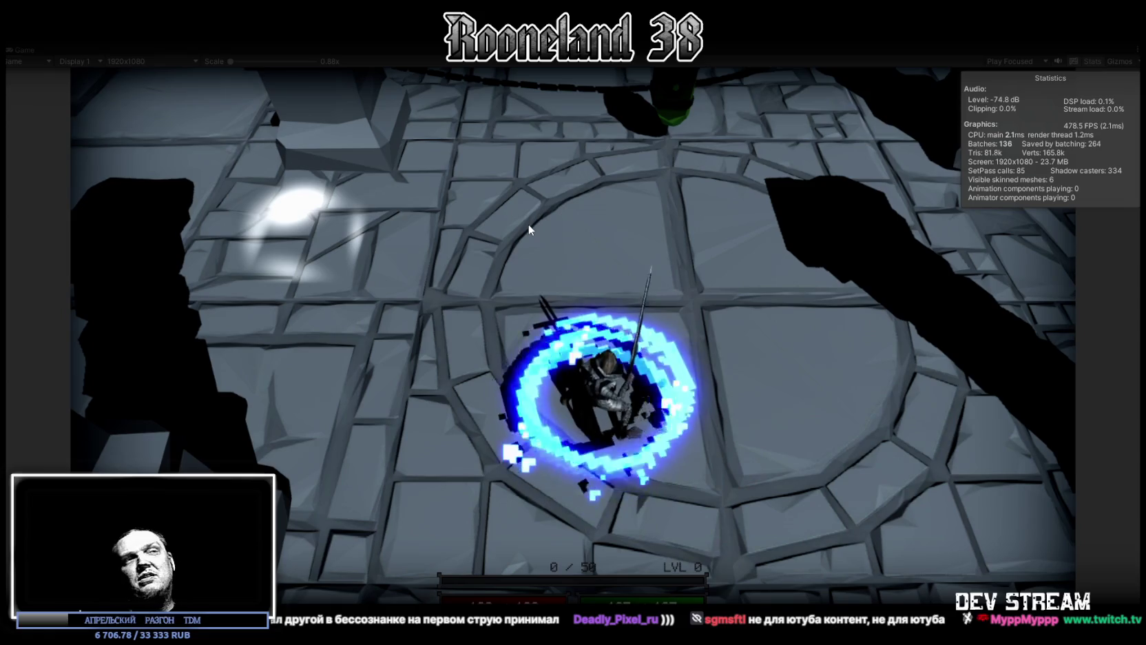
Walk the character toward the circle's upper-left, then exit Play mode with Ctrl+P.
{"action": "left_click", "coordinate": [528, 224]}
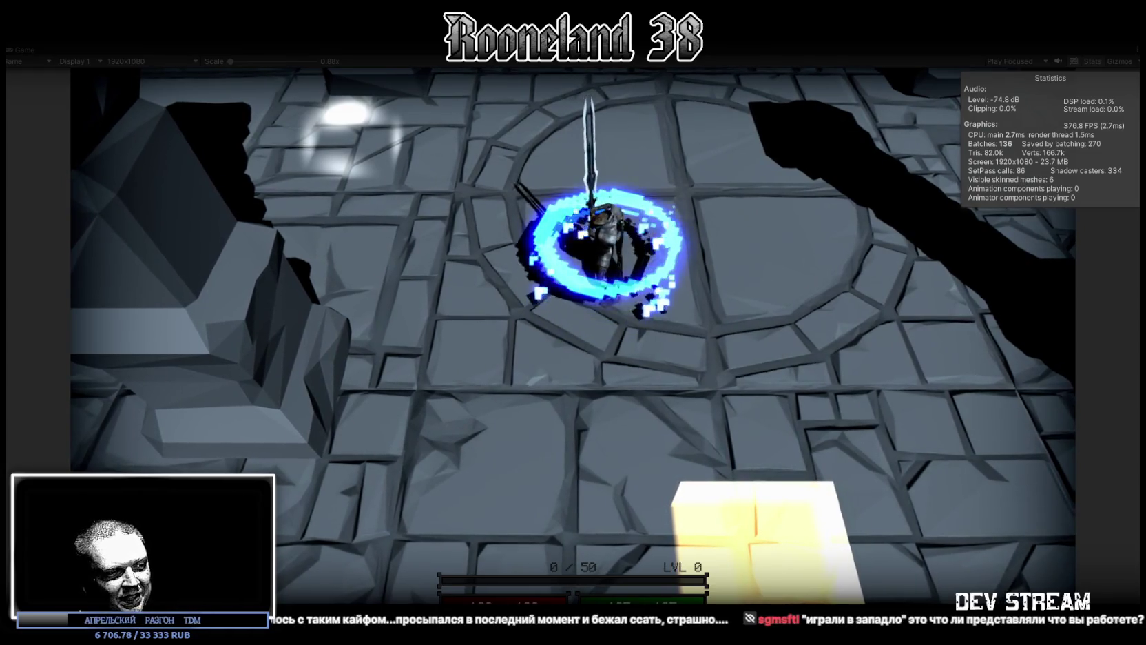
{"action": "key", "text": "ctrl+p"}
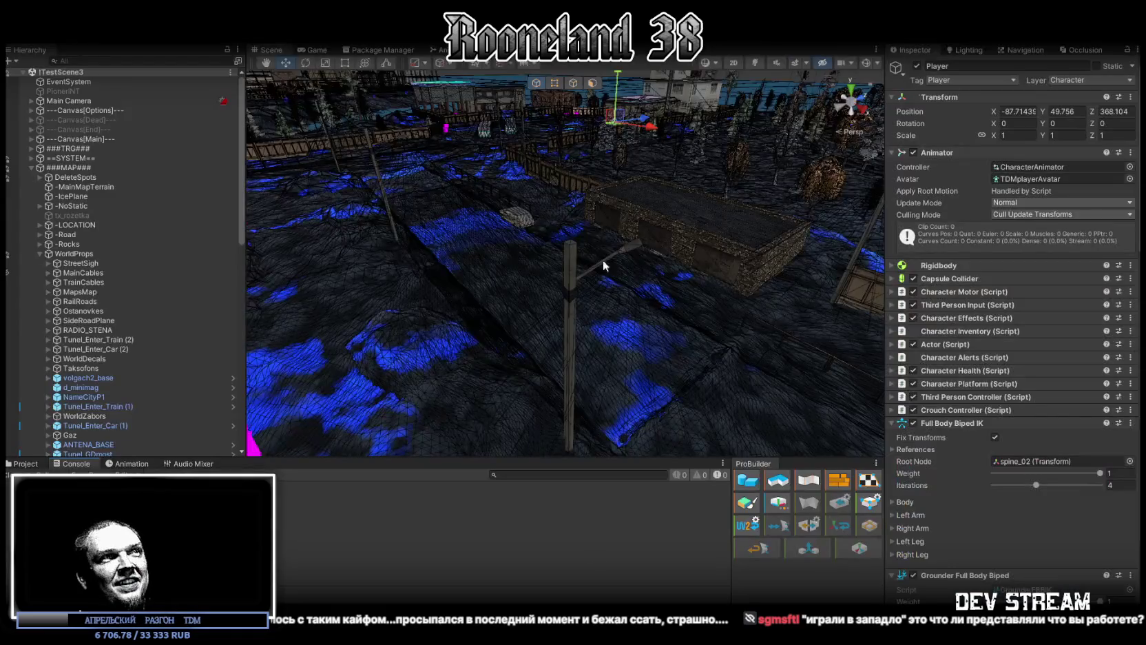
Orbit the Scene view to a new angle on the street map near the brick wall.
{"action": "mouse_move", "coordinate": [582, 242]}
{"action": "left_mouse_down"}
{"action": "mouse_move", "coordinate": [421, 239]}
{"action": "mouse_move", "coordinate": [1130, 214]}
{"action": "mouse_move", "coordinate": [1082, 233]}
{"action": "mouse_move", "coordinate": [1049, 221]}
{"action": "mouse_move", "coordinate": [1138, 252]}
{"action": "mouse_move", "coordinate": [283, 230]}
{"action": "mouse_move", "coordinate": [1139, 249]}
{"action": "mouse_move", "coordinate": [962, 297]}
{"action": "mouse_move", "coordinate": [1069, 269]}
{"action": "mouse_move", "coordinate": [70, 209]}
{"action": "mouse_move", "coordinate": [40, 241]}
{"action": "mouse_move", "coordinate": [103, 283]}
{"action": "mouse_move", "coordinate": [854, 220]}
{"action": "mouse_move", "coordinate": [613, 146]}
{"action": "mouse_move", "coordinate": [630, 329]}
{"action": "left_mouse_up"}
Orbit the Scene view up over the brick wall's top corner.
{"action": "mouse_move", "coordinate": [644, 139]}
{"action": "left_mouse_down"}
{"action": "mouse_move", "coordinate": [620, 157]}
{"action": "mouse_move", "coordinate": [614, 243]}
{"action": "mouse_move", "coordinate": [607, 195]}
{"action": "mouse_move", "coordinate": [571, 190]}
{"action": "mouse_move", "coordinate": [550, 228]}
{"action": "mouse_move", "coordinate": [561, 266]}
{"action": "mouse_move", "coordinate": [549, 358]}
{"action": "mouse_move", "coordinate": [609, 240]}
{"action": "mouse_move", "coordinate": [562, 250]}
{"action": "mouse_move", "coordinate": [618, 259]}
{"action": "mouse_move", "coordinate": [472, 244]}
{"action": "mouse_move", "coordinate": [472, 231]}
{"action": "left_mouse_up"}
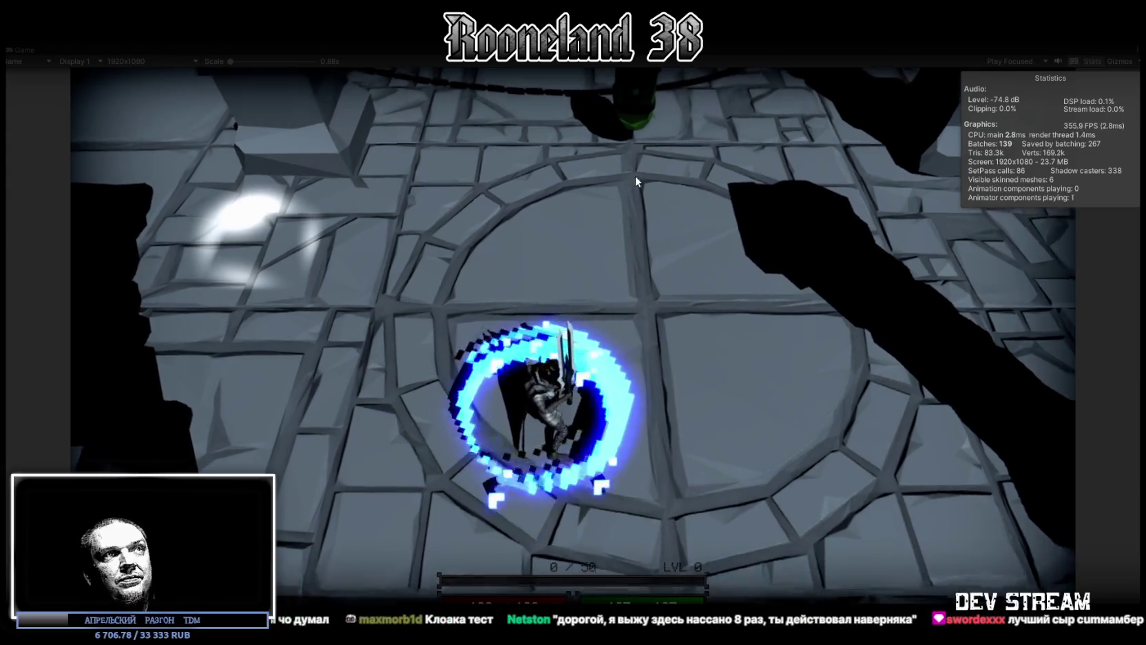
Swing the sword several times across the floor, then stop Play mode with Ctrl+P.
{"action": "left_click", "coordinate": [653, 343]}
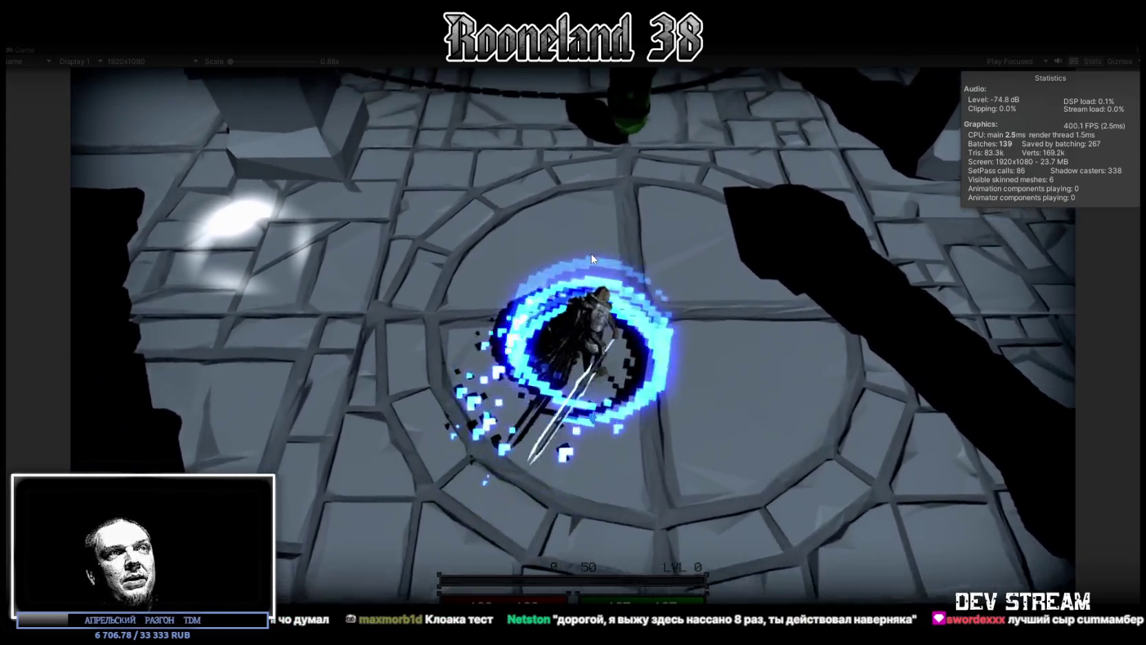
{"action": "left_click", "coordinate": [647, 360]}
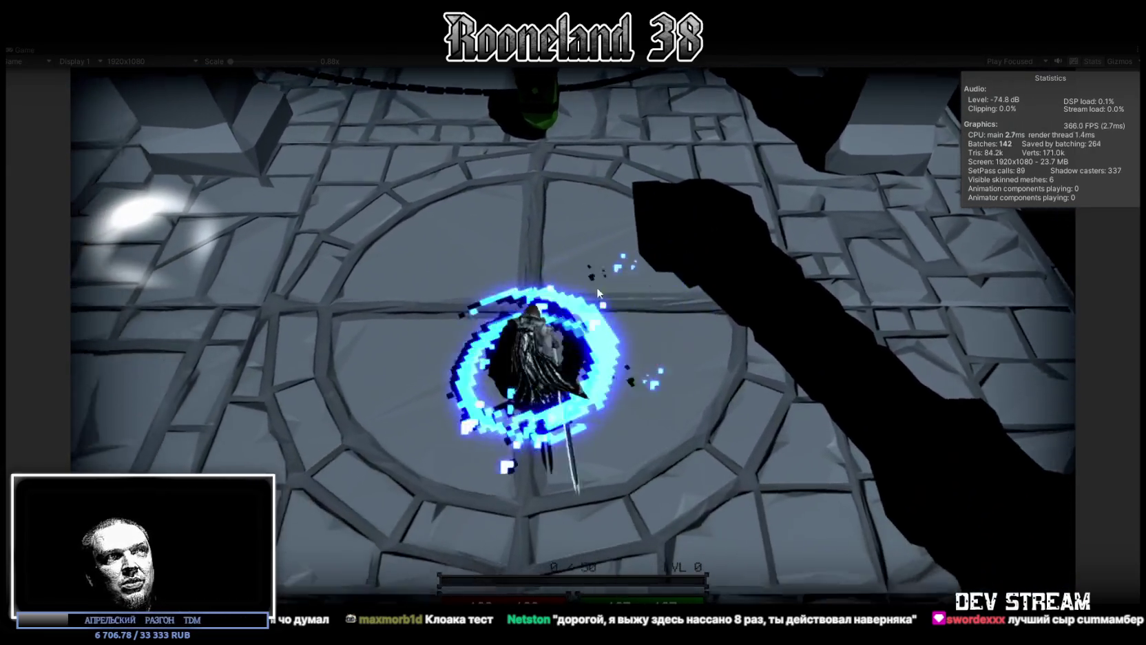
{"action": "left_click", "coordinate": [618, 341]}
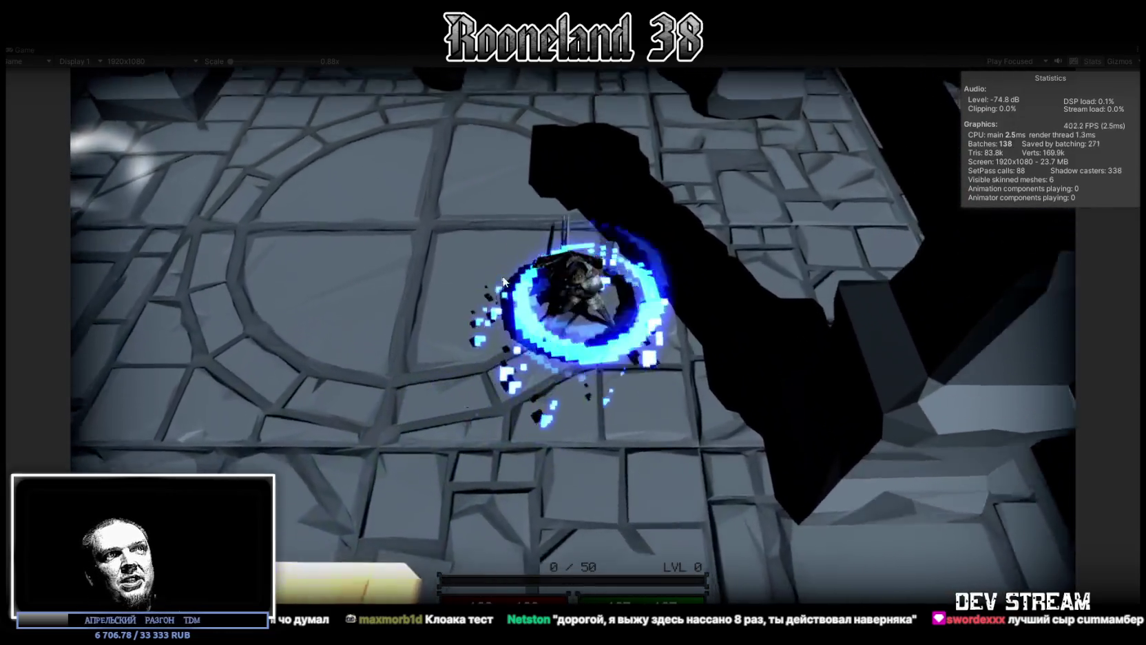
{"action": "left_click", "coordinate": [637, 338]}
{"action": "left_click", "coordinate": [718, 287]}
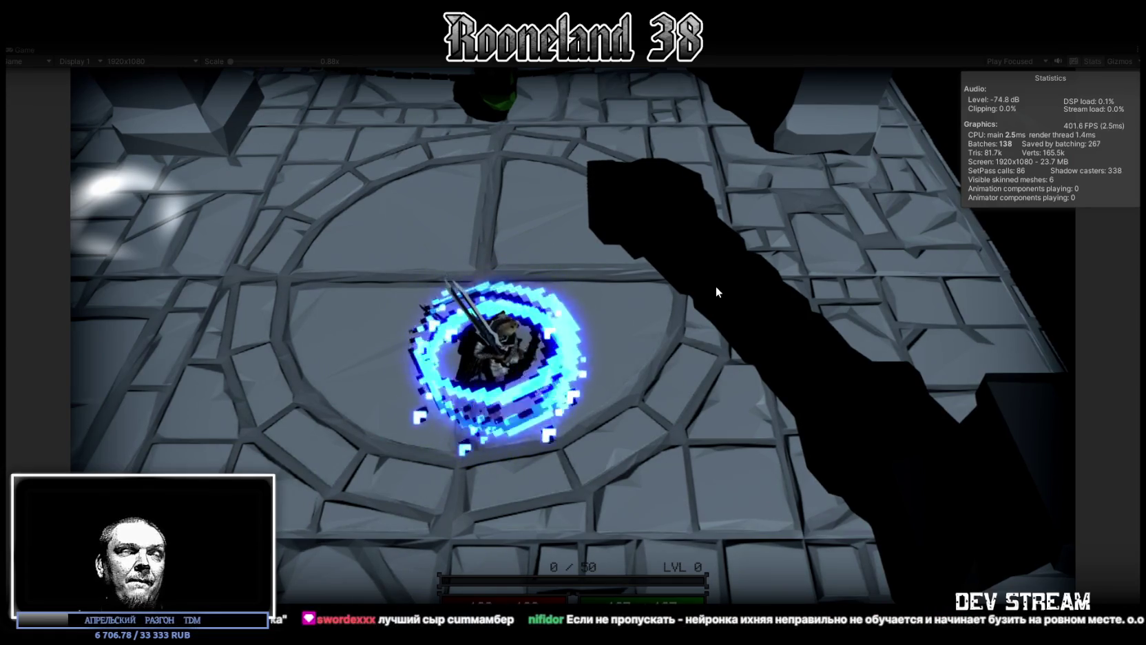
{"action": "left_click", "coordinate": [712, 289]}
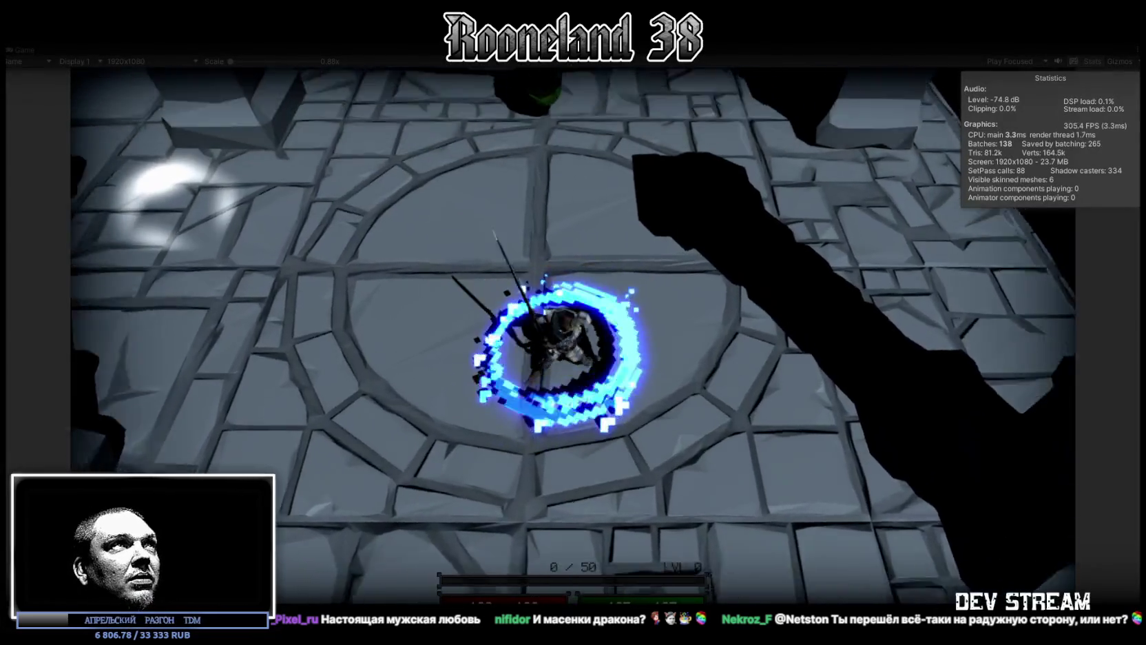
{"action": "key", "text": "ctrl+p"}
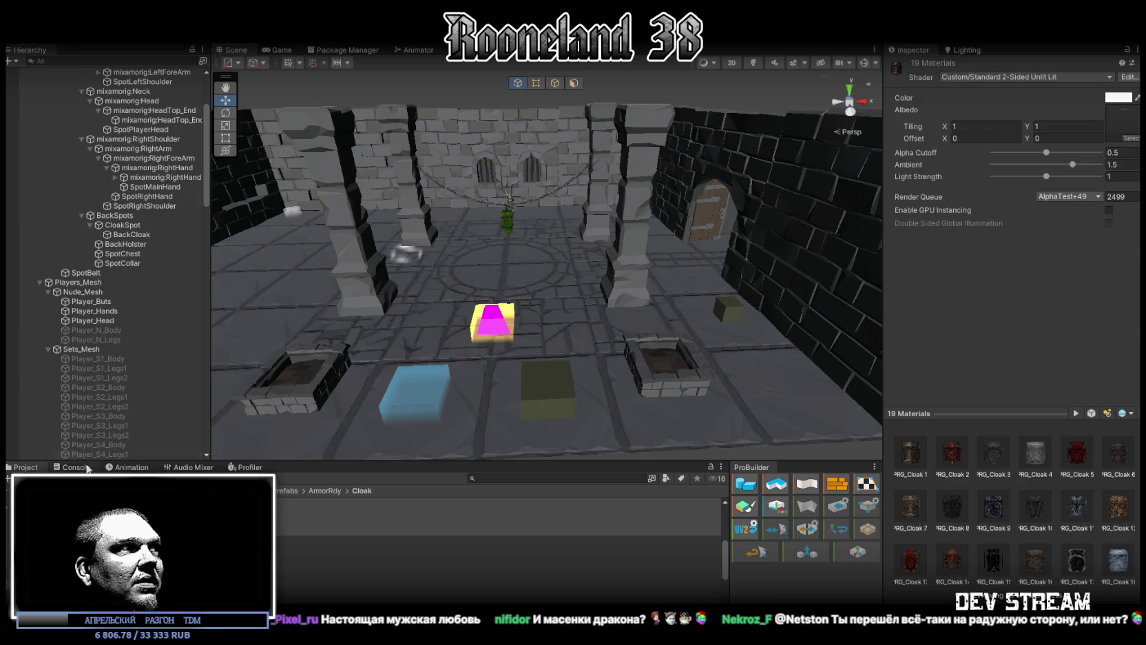
Show the Console log in the bottom panel.
{"action": "left_click", "coordinate": [88, 468]}
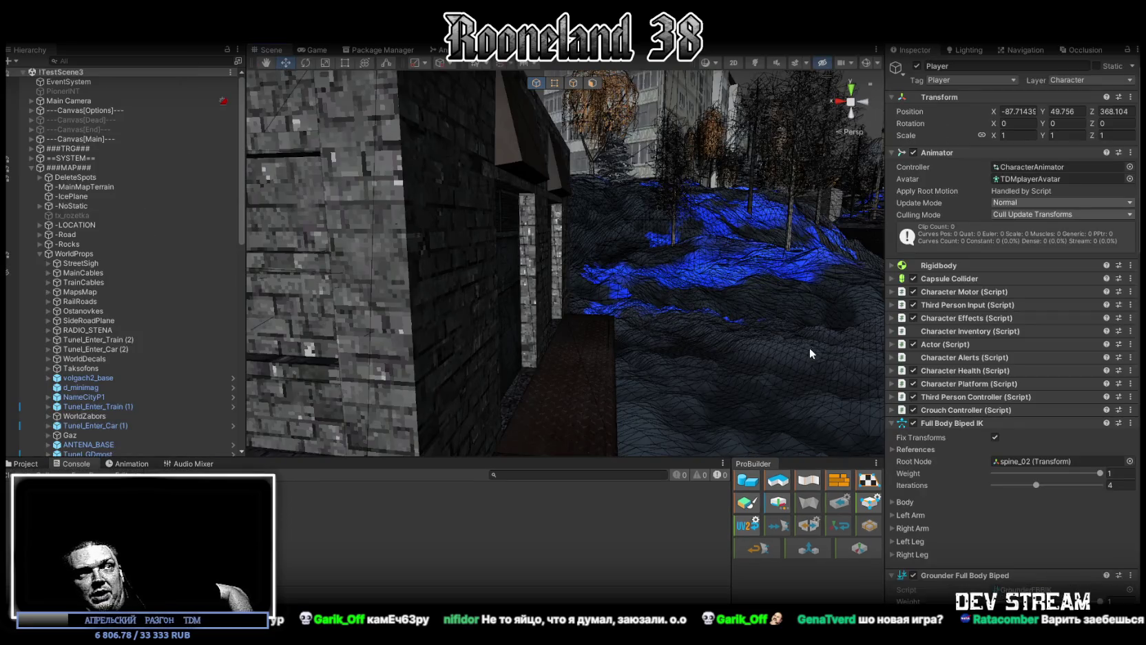
Orbit the Scene view, maximize the Game view, and walk the character past the yellow cube.
{"action": "mouse_move", "coordinate": [810, 347]}
{"action": "left_mouse_down"}
{"action": "mouse_move", "coordinate": [757, 267]}
{"action": "mouse_move", "coordinate": [97, 357]}
{"action": "mouse_move", "coordinate": [414, 276]}
{"action": "mouse_move", "coordinate": [689, 172]}
{"action": "left_mouse_up"}
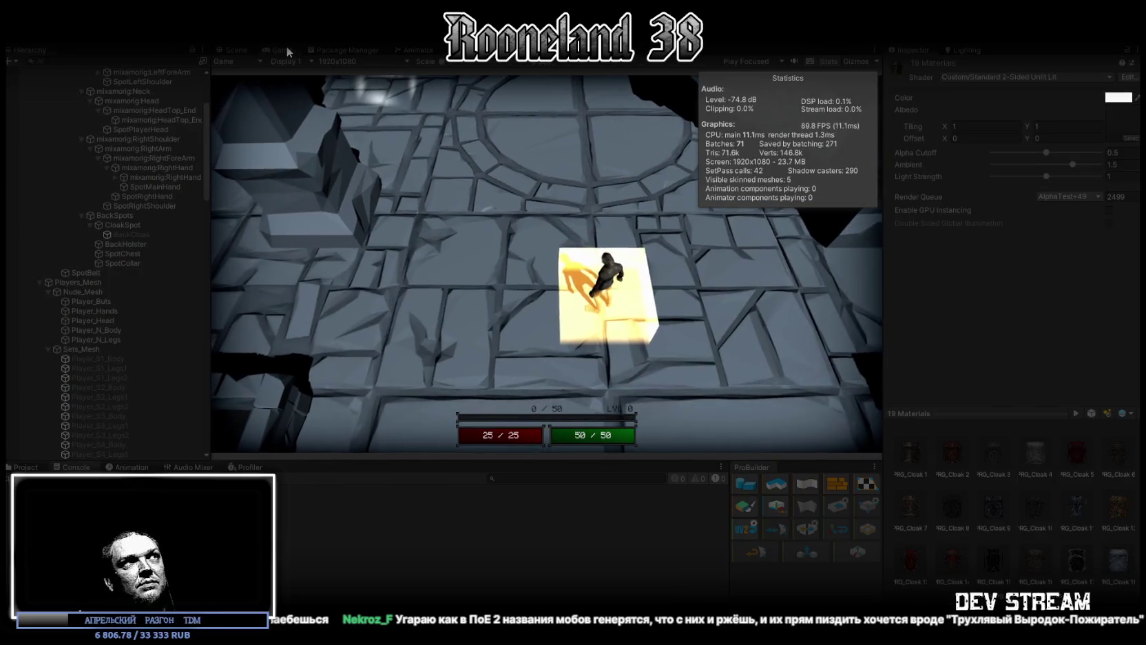
{"action": "double_click", "coordinate": [285, 50]}
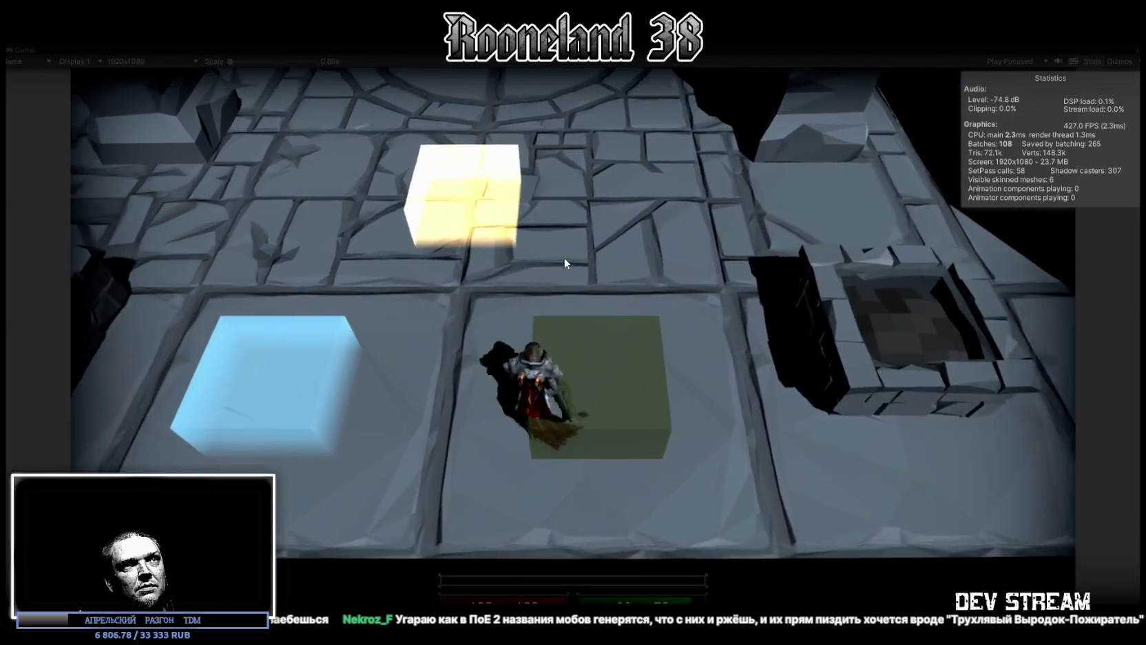
{"action": "mouse_move", "coordinate": [563, 257]}
{"action": "left_mouse_down"}
{"action": "mouse_move", "coordinate": [446, 253]}
{"action": "mouse_move", "coordinate": [321, 292]}
{"action": "mouse_move", "coordinate": [339, 381]}
{"action": "mouse_move", "coordinate": [297, 411]}
{"action": "mouse_move", "coordinate": [303, 384]}
{"action": "mouse_move", "coordinate": [673, 303]}
{"action": "mouse_move", "coordinate": [658, 288]}
{"action": "mouse_move", "coordinate": [658, 239]}
{"action": "mouse_move", "coordinate": [572, 240]}
{"action": "mouse_move", "coordinate": [586, 268]}
{"action": "mouse_move", "coordinate": [709, 226]}
{"action": "mouse_move", "coordinate": [583, 309]}
{"action": "mouse_move", "coordinate": [644, 305]}
{"action": "mouse_move", "coordinate": [620, 397]}
{"action": "mouse_move", "coordinate": [455, 395]}
{"action": "mouse_move", "coordinate": [531, 338]}
{"action": "mouse_move", "coordinate": [758, 298]}
{"action": "mouse_move", "coordinate": [838, 302]}
{"action": "mouse_move", "coordinate": [685, 354]}
{"action": "mouse_move", "coordinate": [506, 372]}
{"action": "mouse_move", "coordinate": [495, 327]}
{"action": "mouse_move", "coordinate": [453, 327]}
{"action": "mouse_move", "coordinate": [430, 340]}
{"action": "mouse_move", "coordinate": [439, 424]}
{"action": "mouse_move", "coordinate": [483, 377]}
{"action": "mouse_move", "coordinate": [533, 252]}
{"action": "mouse_move", "coordinate": [475, 264]}
{"action": "left_mouse_up"}
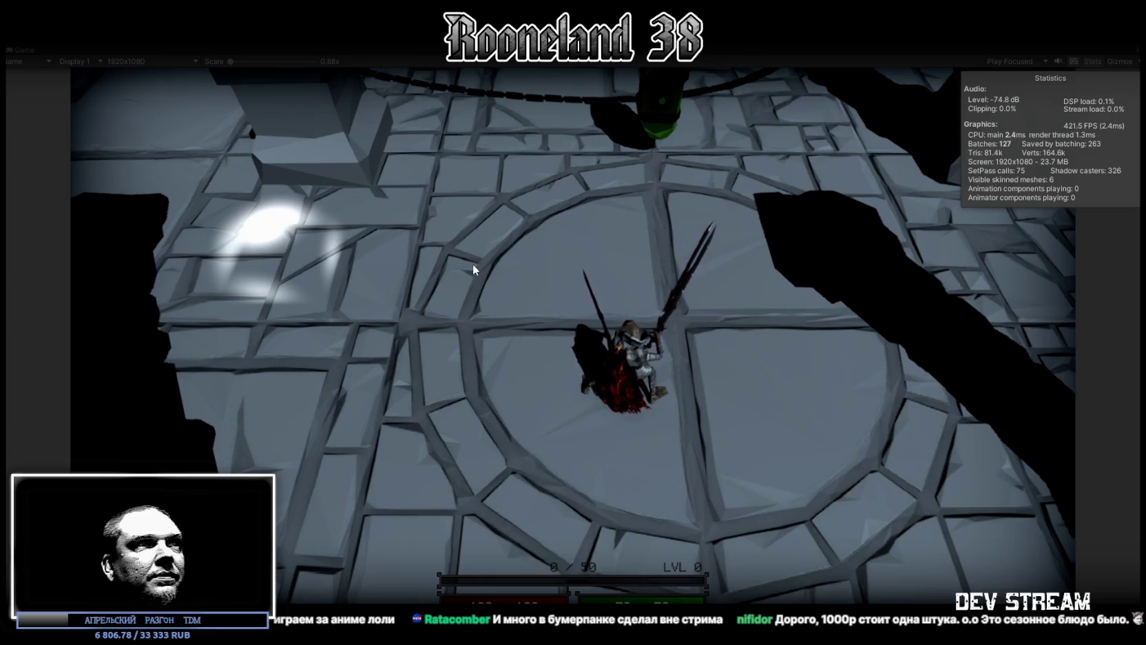
Swing the sword repeatedly while moving around the arena floor.
{"action": "left_click", "coordinate": [473, 264]}
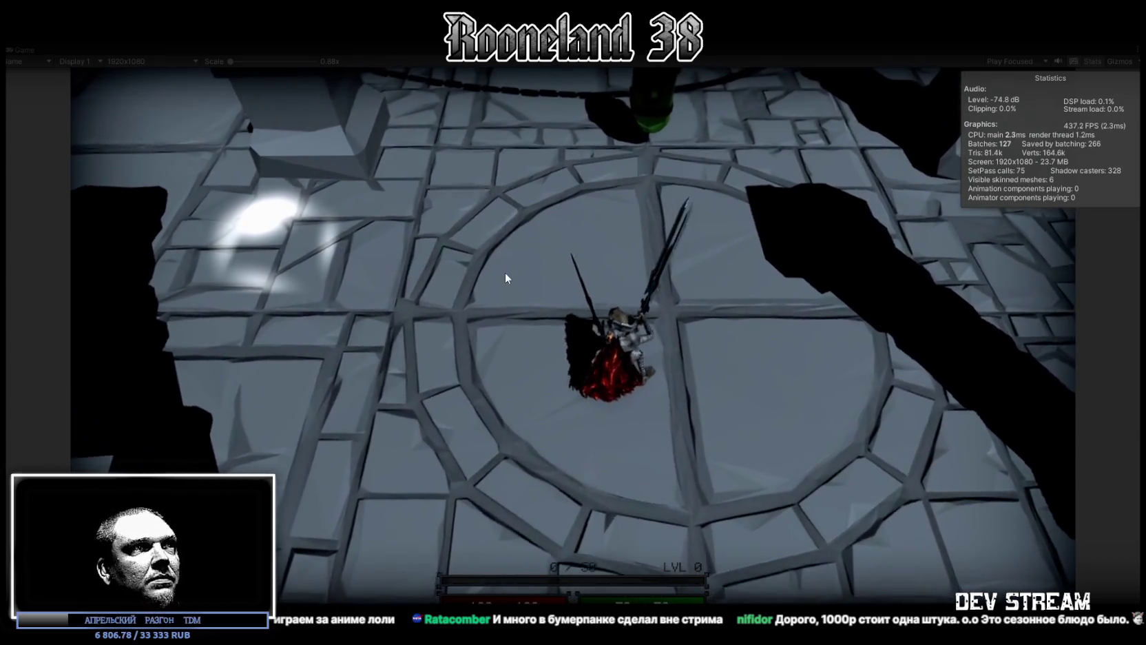
{"action": "left_click", "coordinate": [520, 398]}
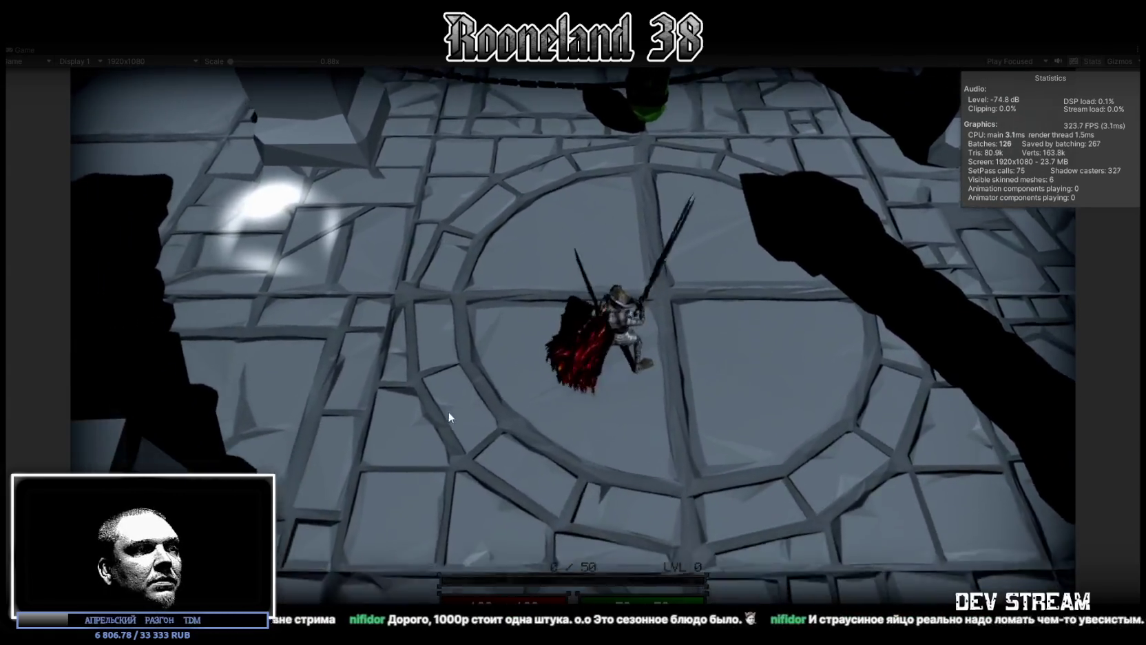
{"action": "left_click", "coordinate": [517, 324]}
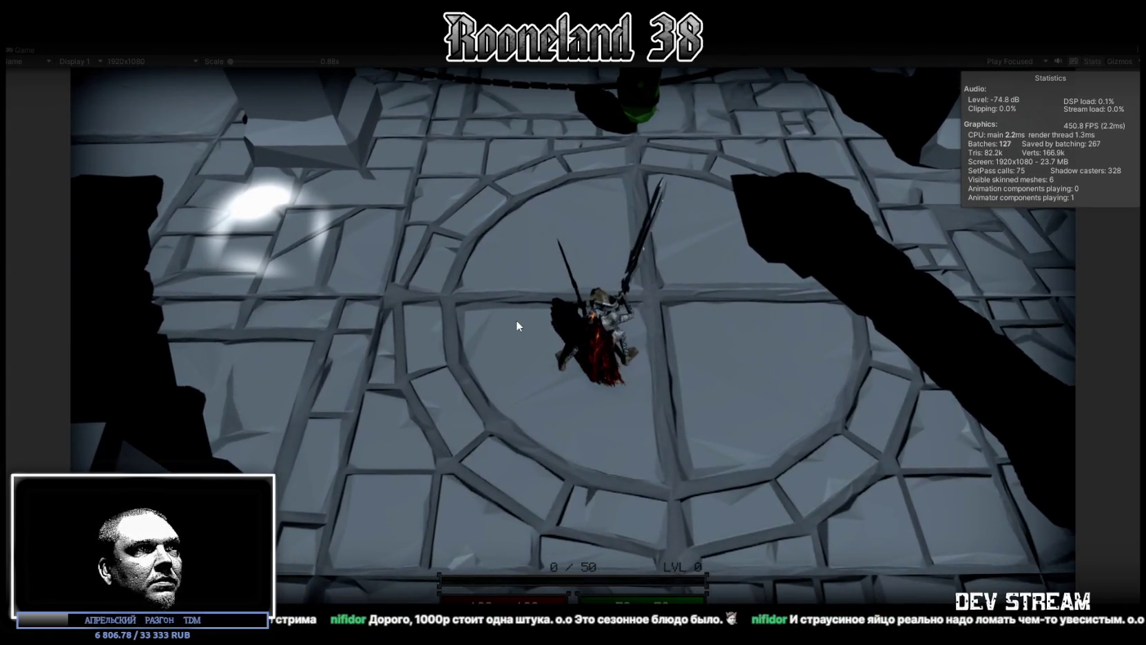
{"action": "left_click", "coordinate": [518, 326]}
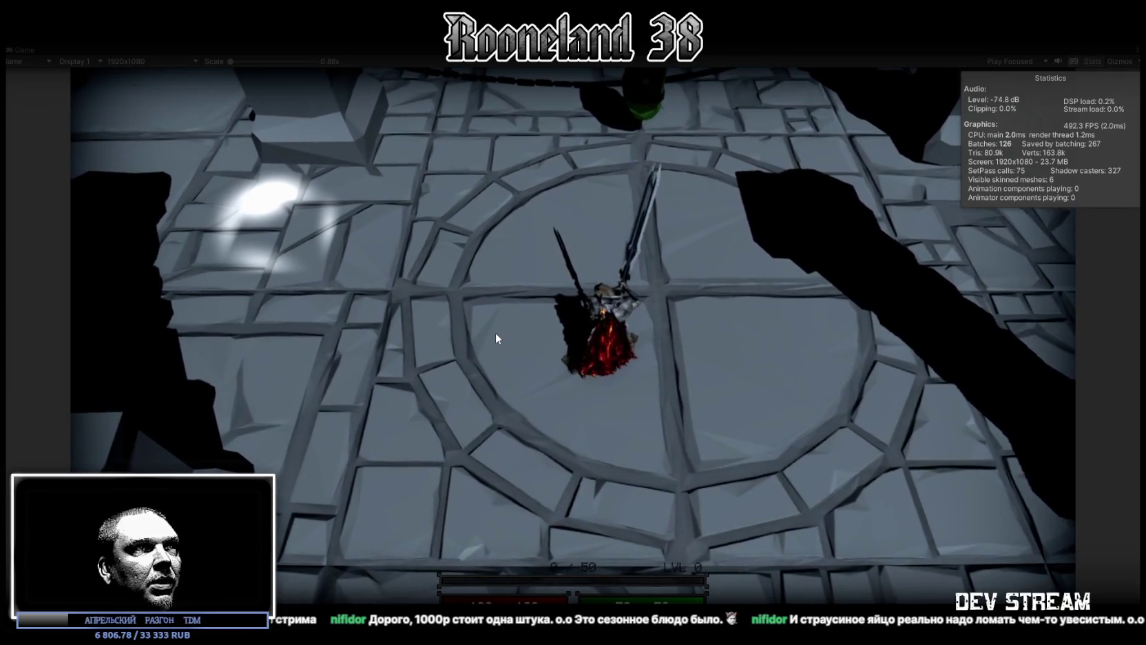
{"action": "left_click", "coordinate": [481, 334]}
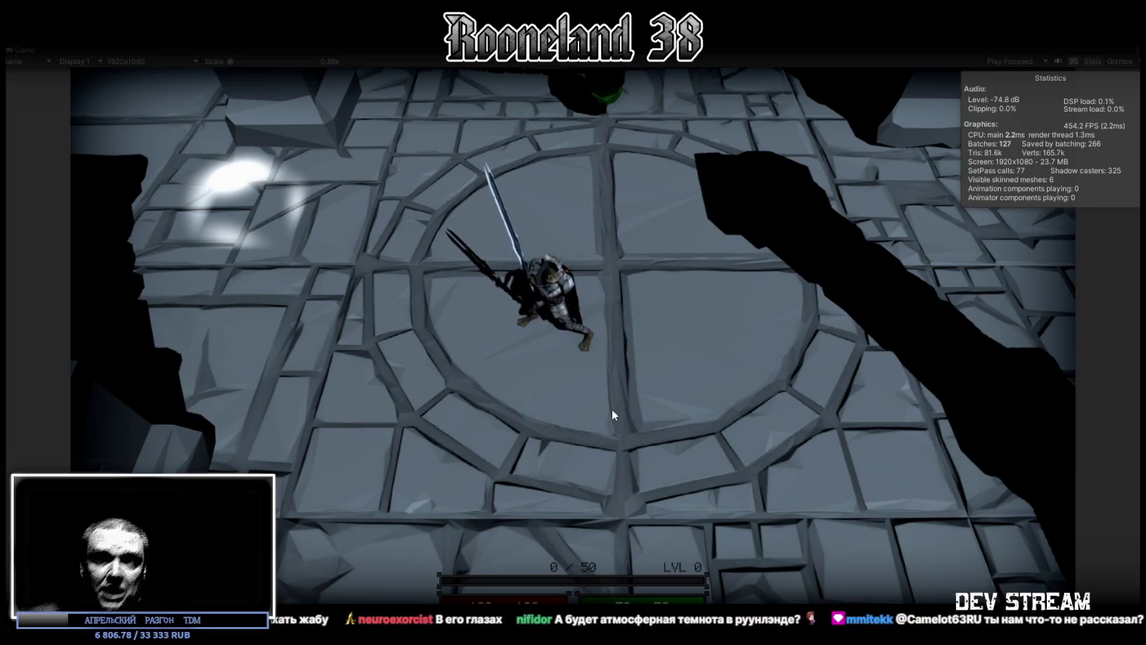
Run the swordsman right to the wooden door, back to the arena centre, then attack.
{"action": "key", "text": "d"}
{"action": "key", "text": "d"}
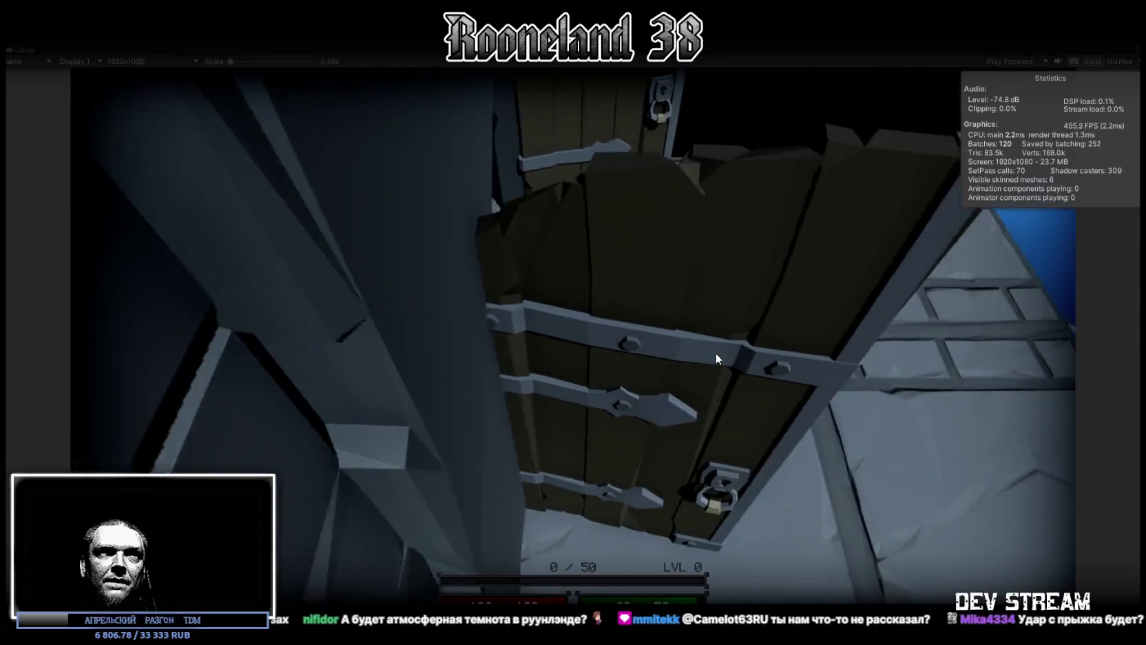
{"action": "key", "text": "d"}
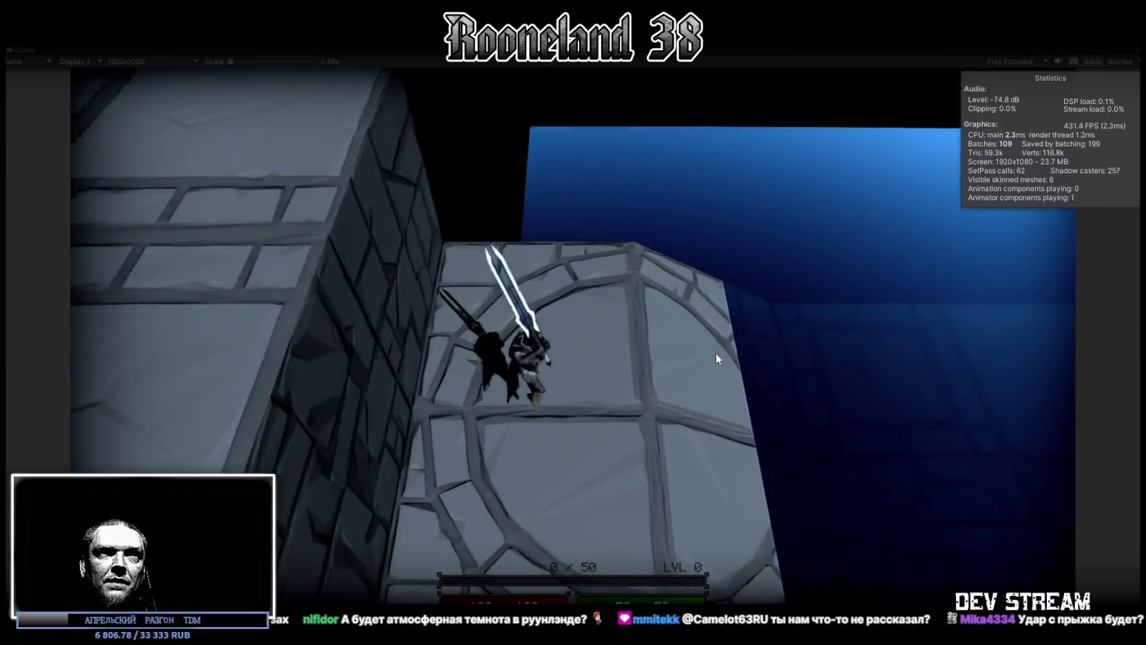
{"action": "key", "text": "d"}
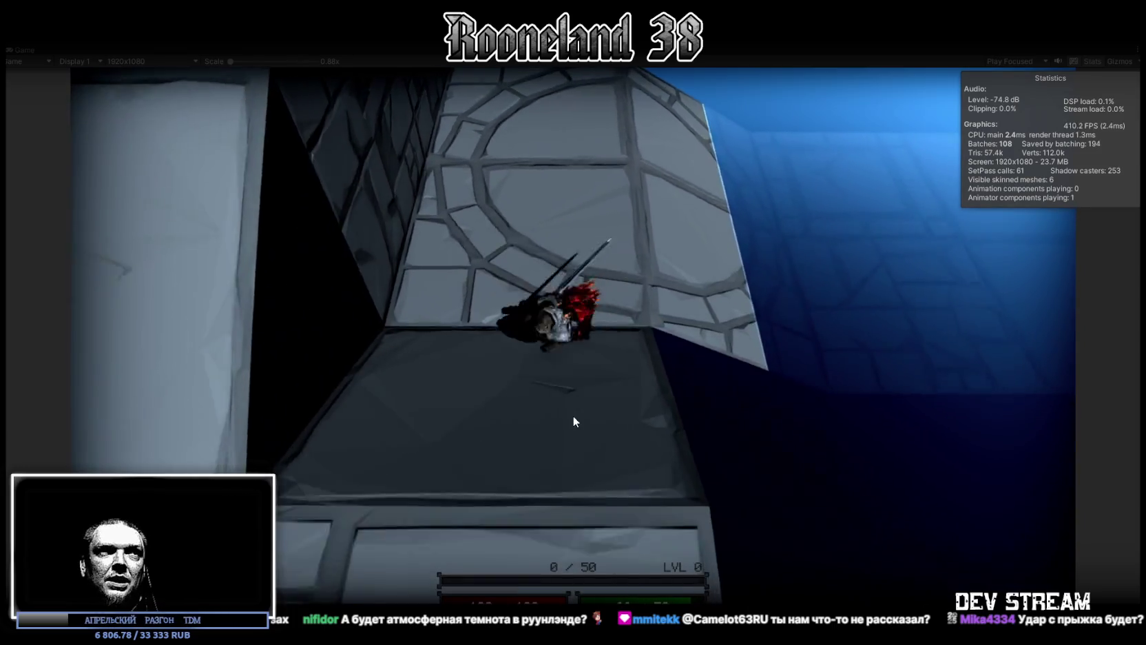
{"action": "key", "text": "d"}
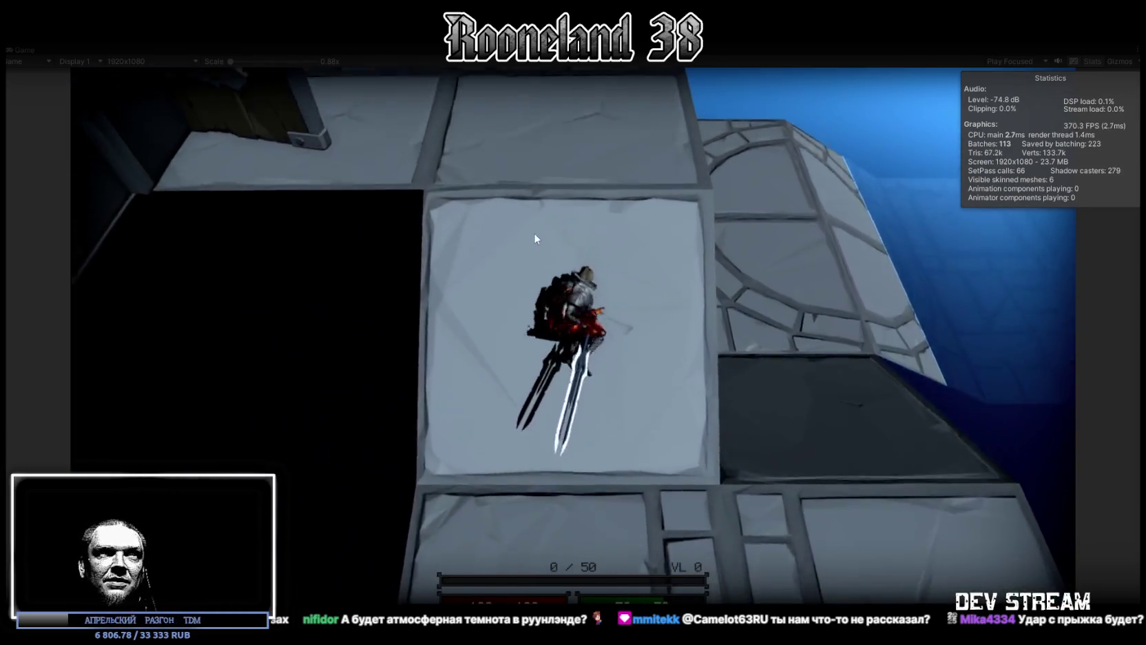
{"action": "key", "text": "a"}
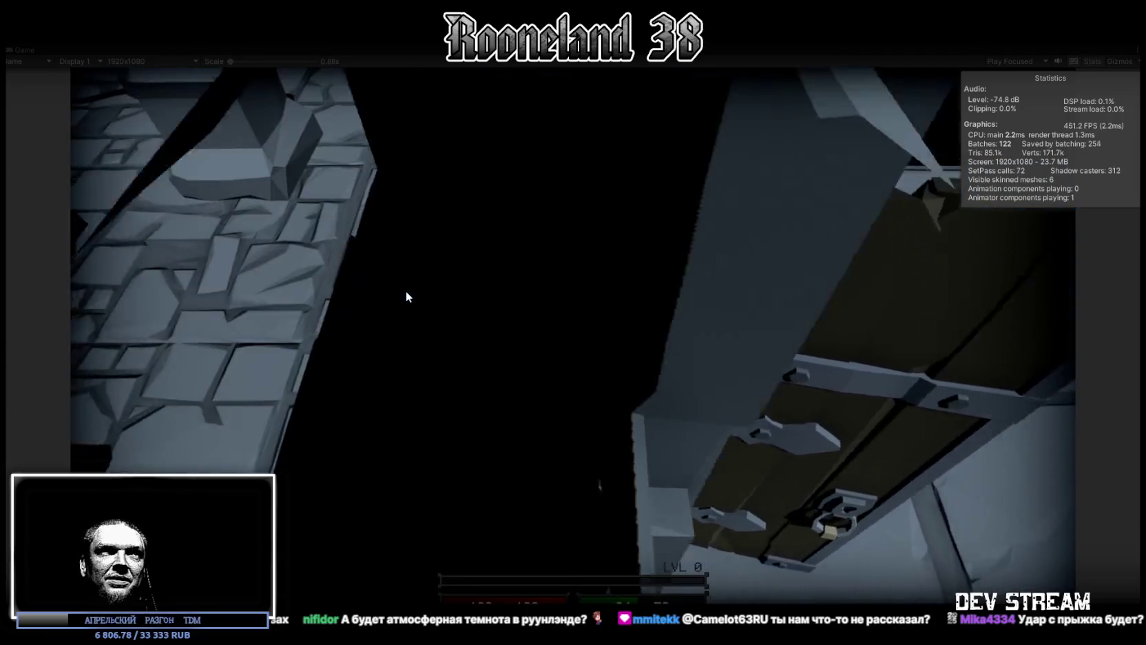
{"action": "key", "text": "a"}
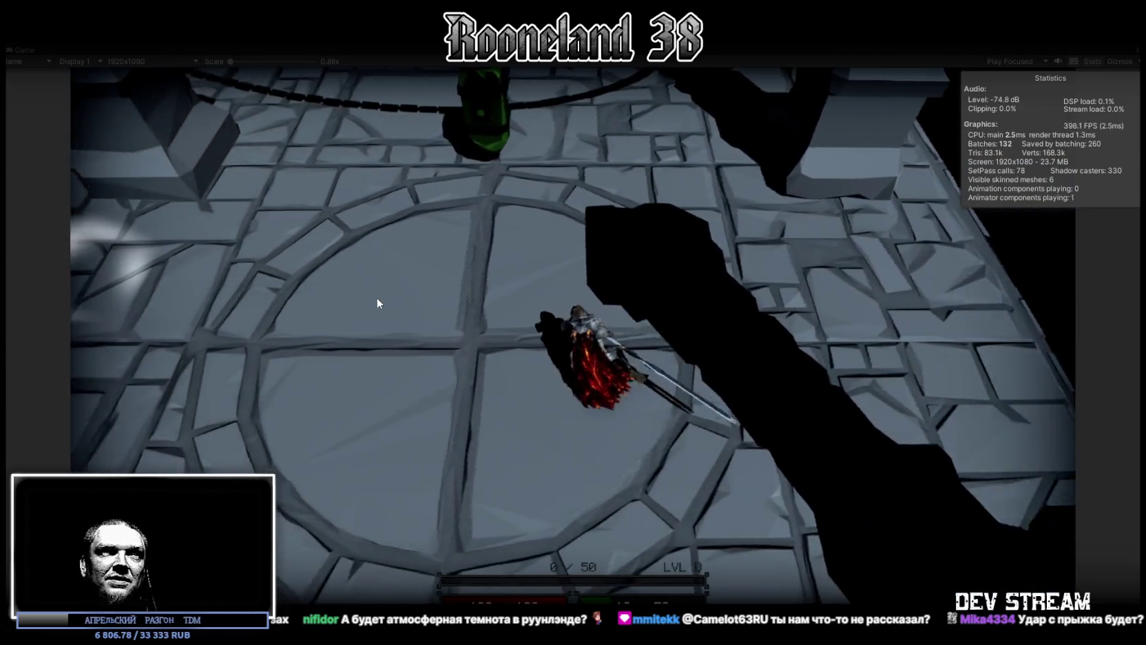
{"action": "key", "text": "w"}
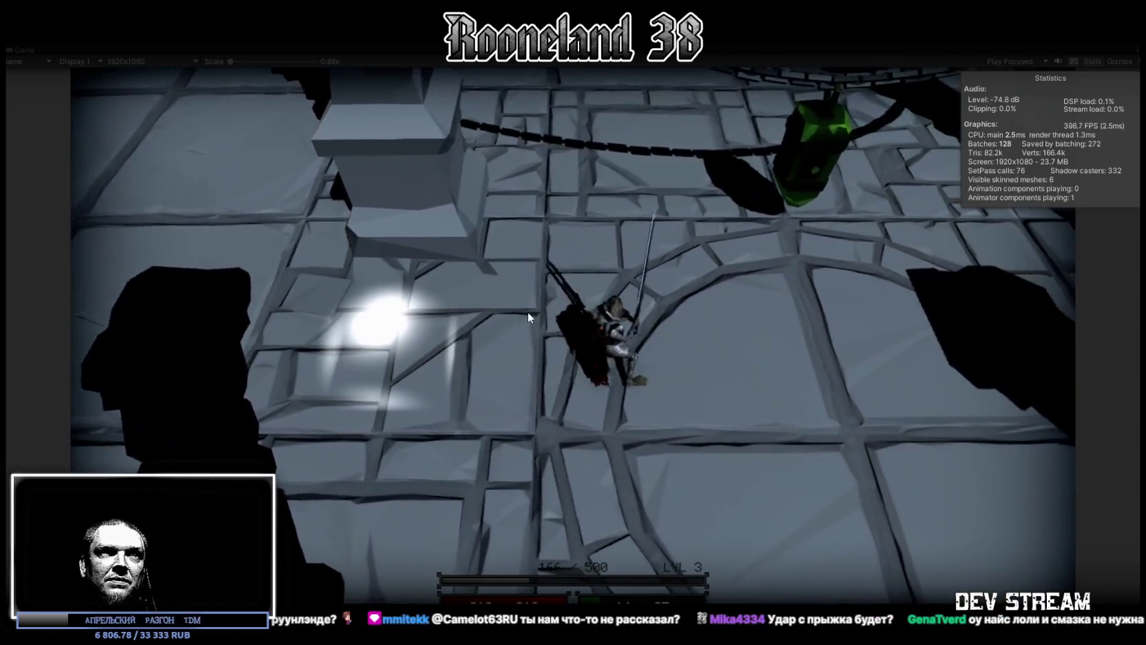
{"action": "left_click", "coordinate": [528, 315]}
Move past the dark pillar and keep slashing until the XP counter reads 15318 / MAX.
{"action": "left_click", "coordinate": [528, 312]}
{"action": "key", "text": "w"}
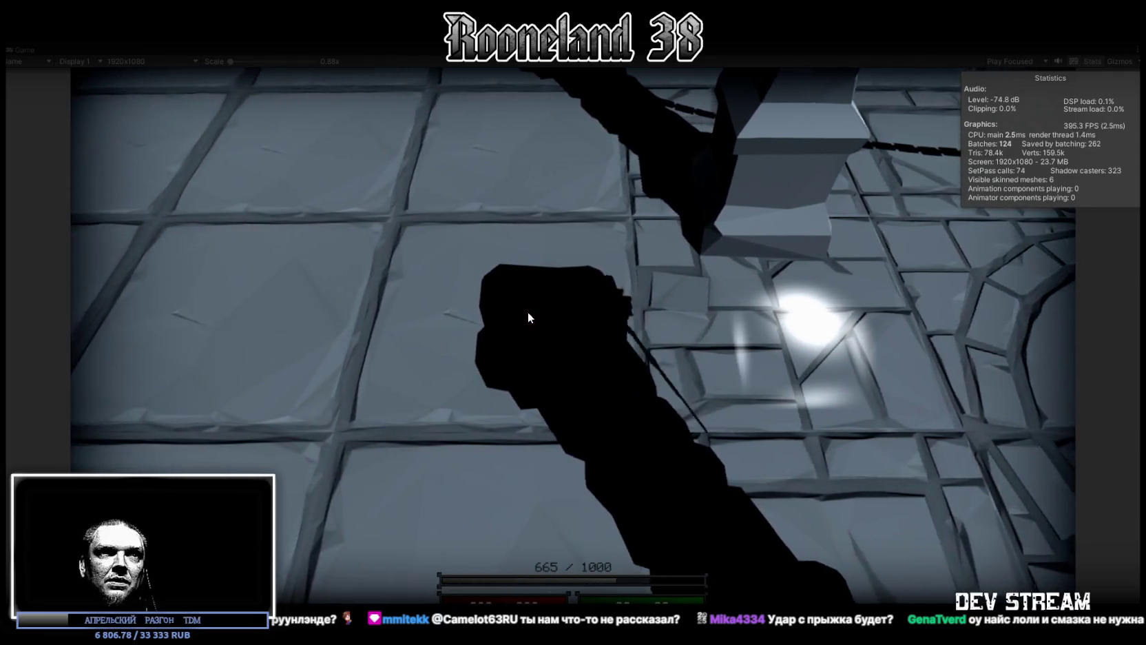
{"action": "key", "text": "w"}
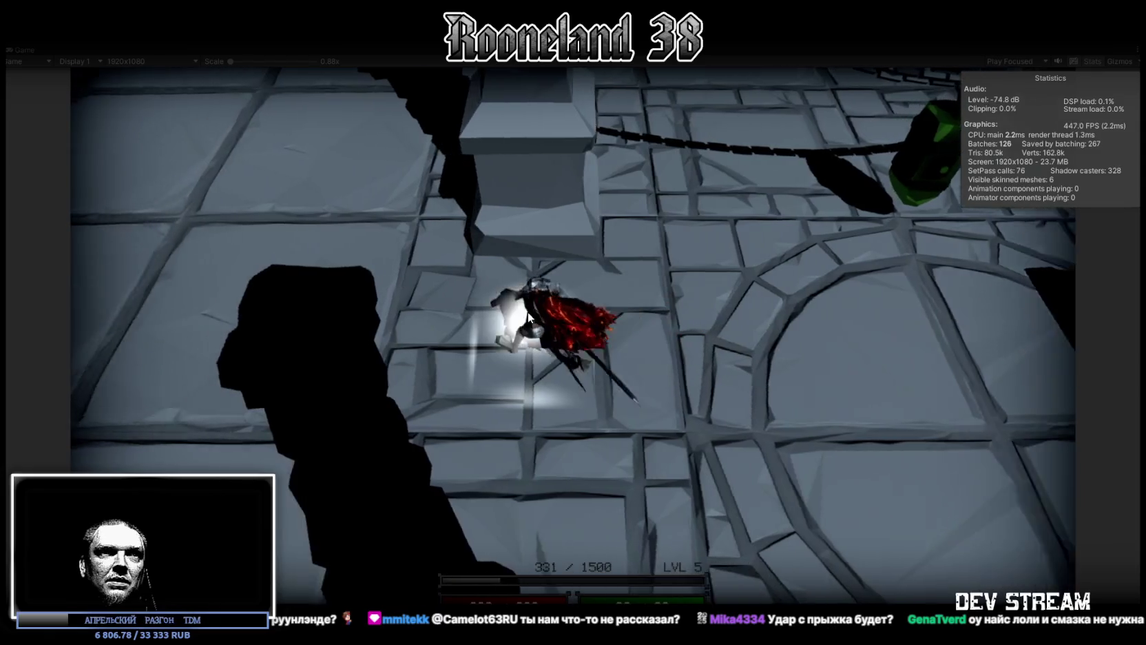
{"action": "left_click", "coordinate": [527, 311]}
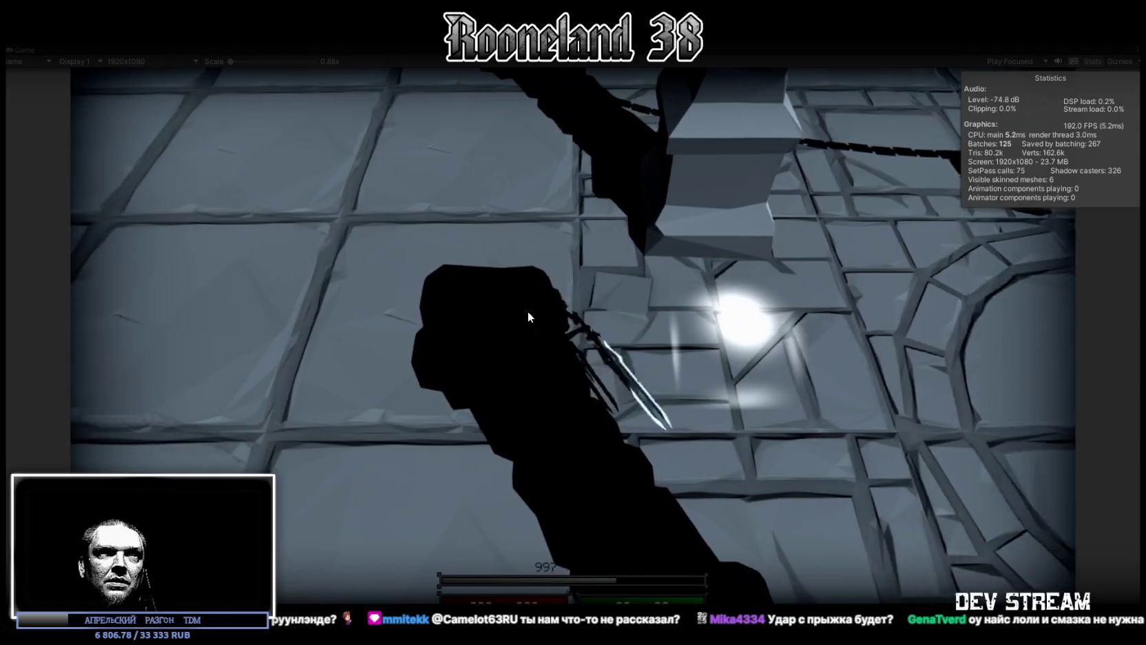
{"action": "left_click", "coordinate": [528, 311]}
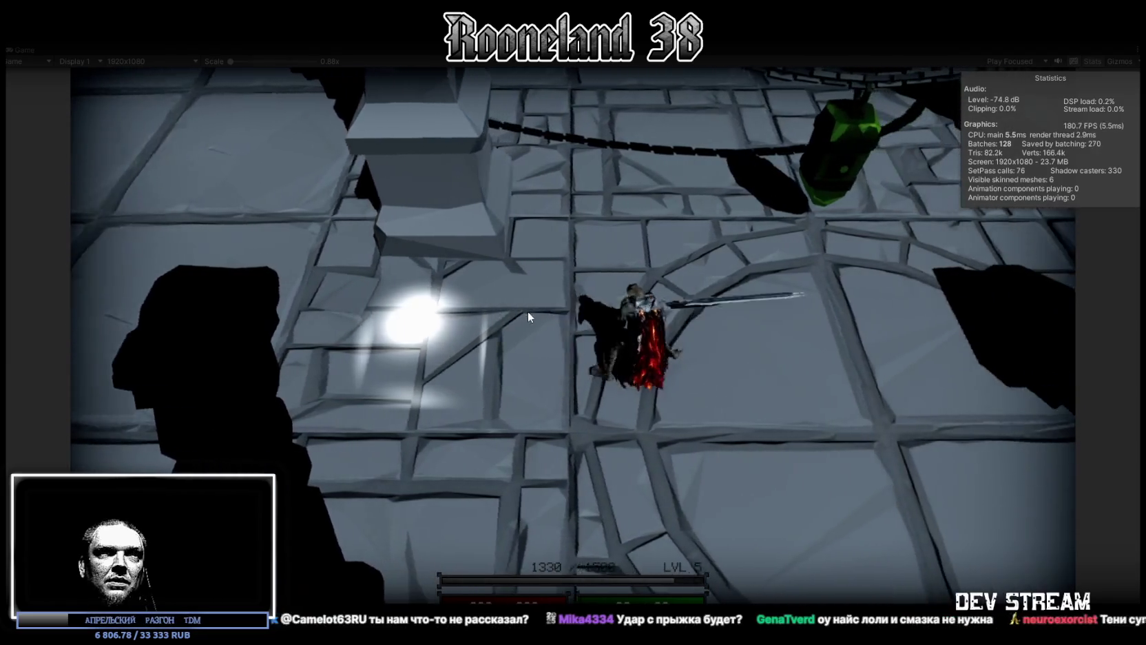
{"action": "left_click", "coordinate": [527, 311]}
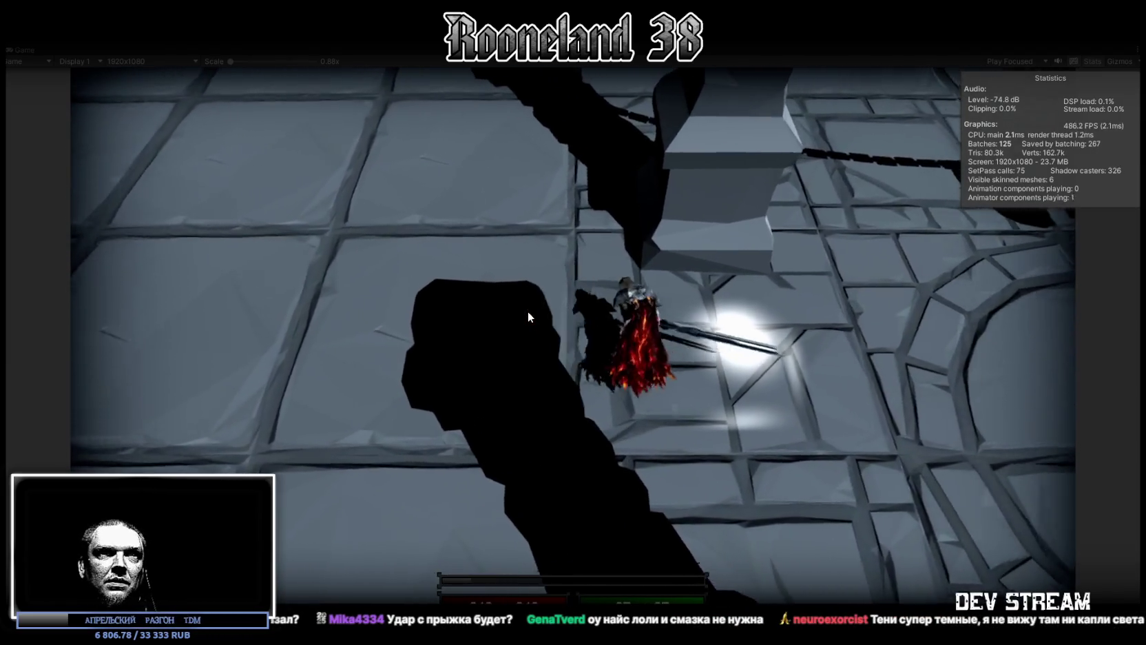
{"action": "left_click", "coordinate": [528, 311]}
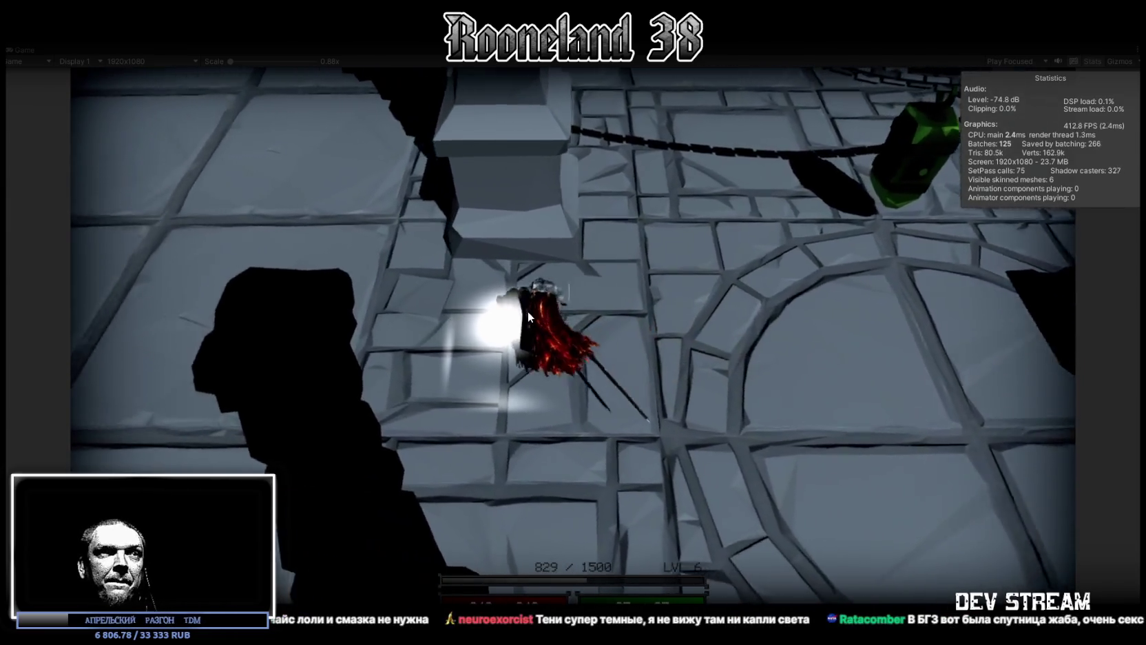
{"action": "left_click", "coordinate": [528, 312]}
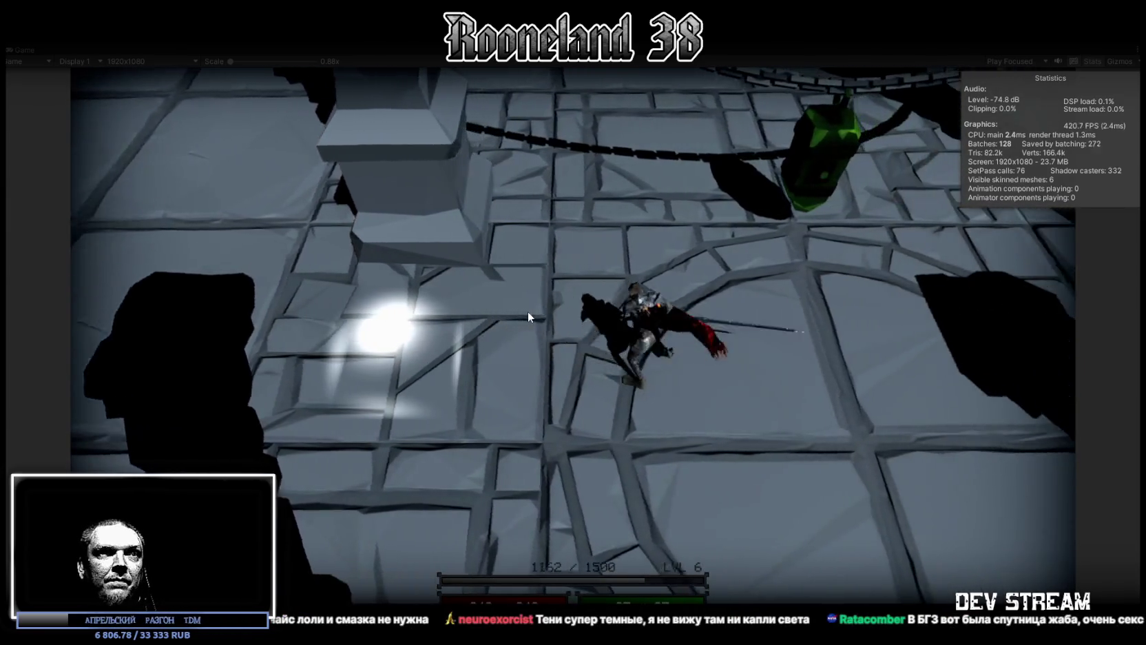
{"action": "left_click", "coordinate": [527, 311]}
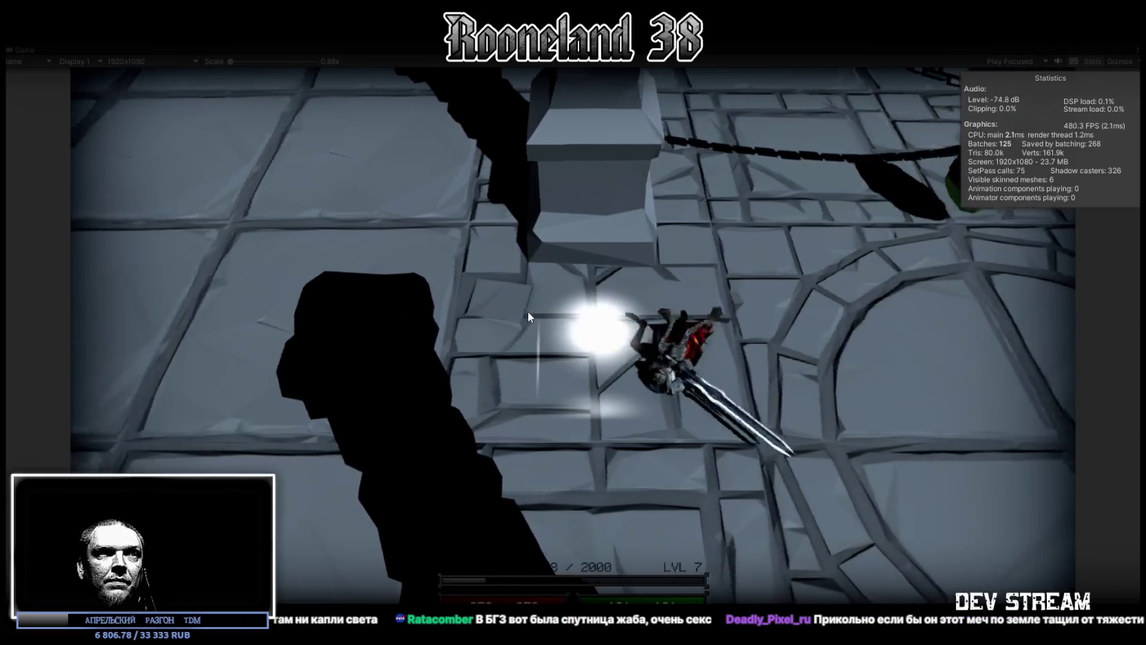
{"action": "left_click", "coordinate": [527, 311]}
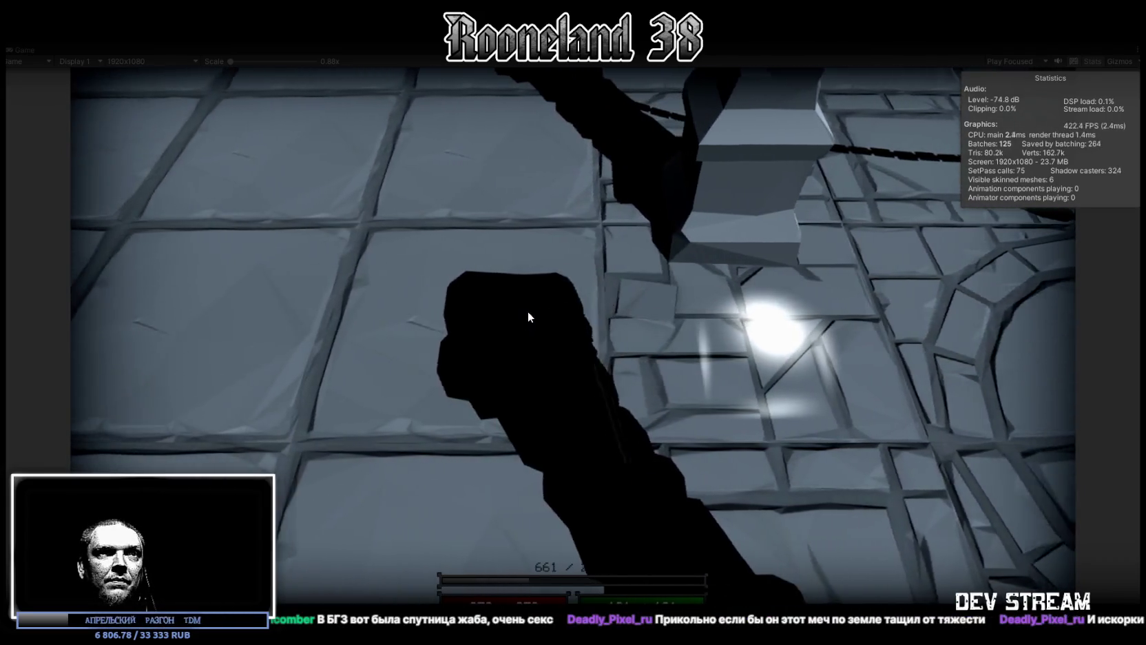
{"action": "left_click", "coordinate": [527, 311]}
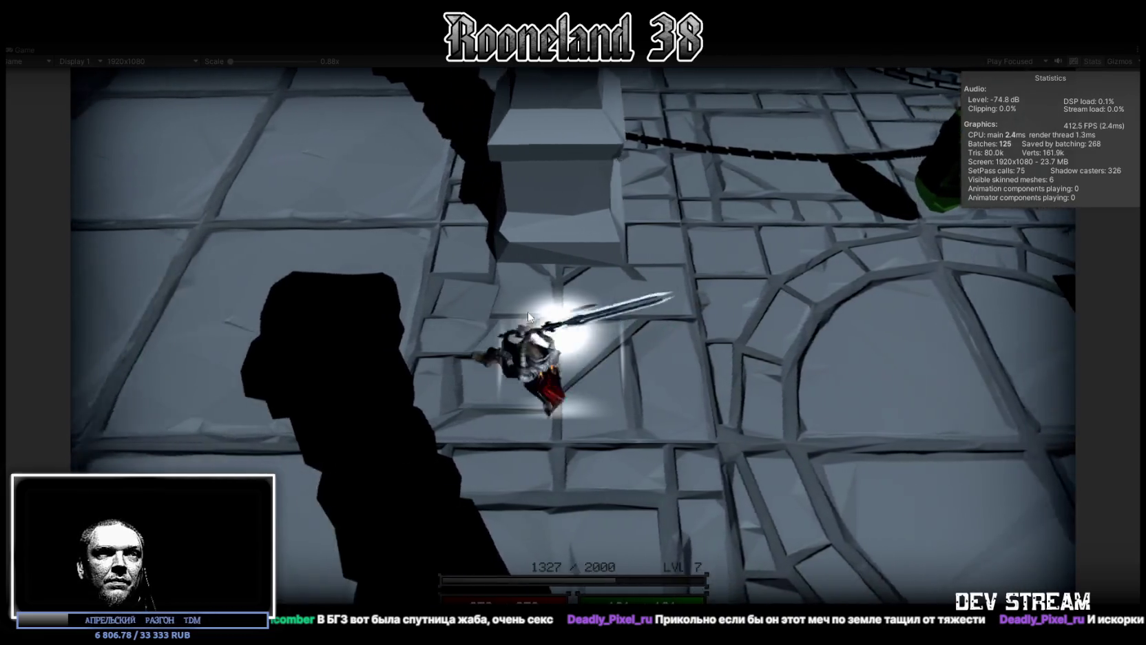
{"action": "left_click", "coordinate": [528, 311]}
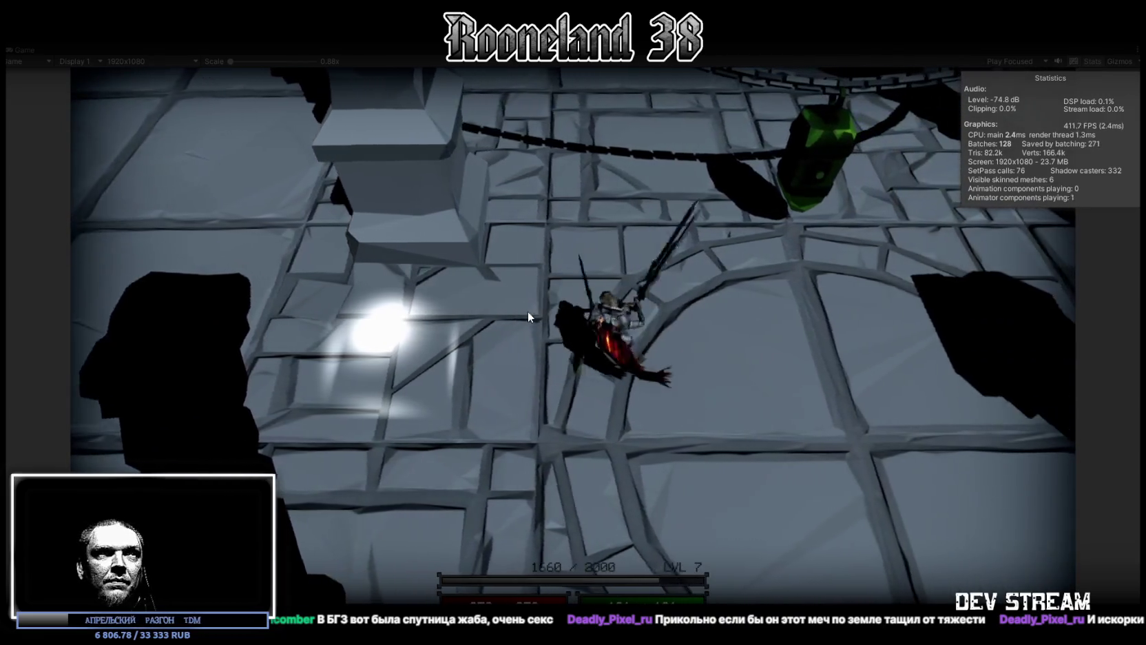
{"action": "left_click", "coordinate": [527, 310]}
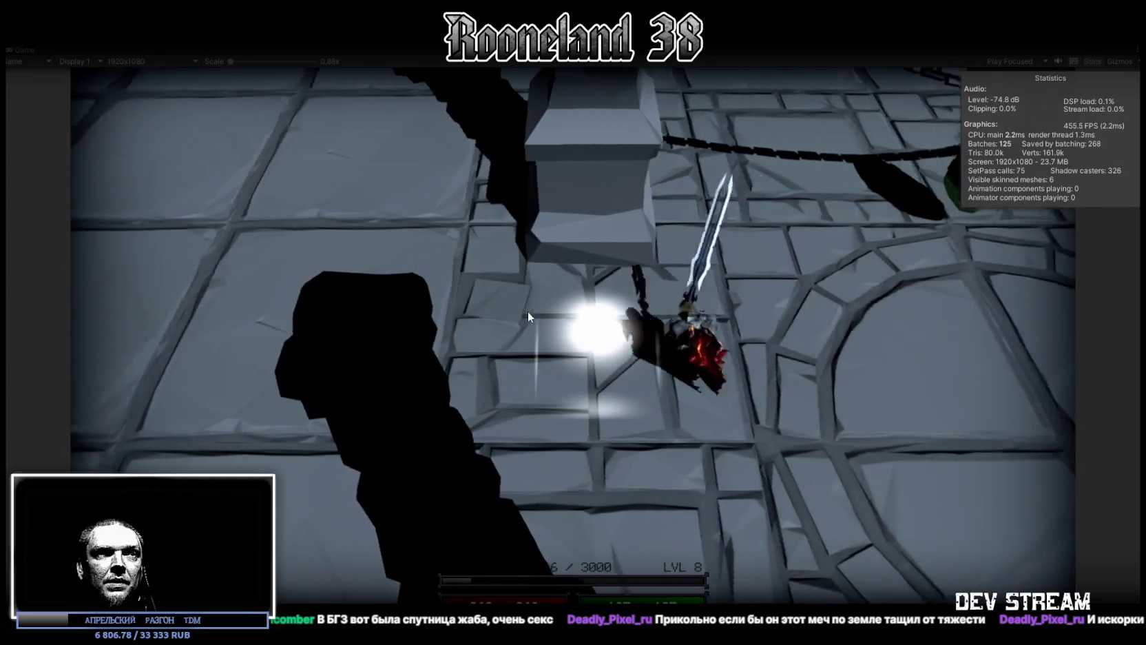
{"action": "left_click", "coordinate": [528, 311]}
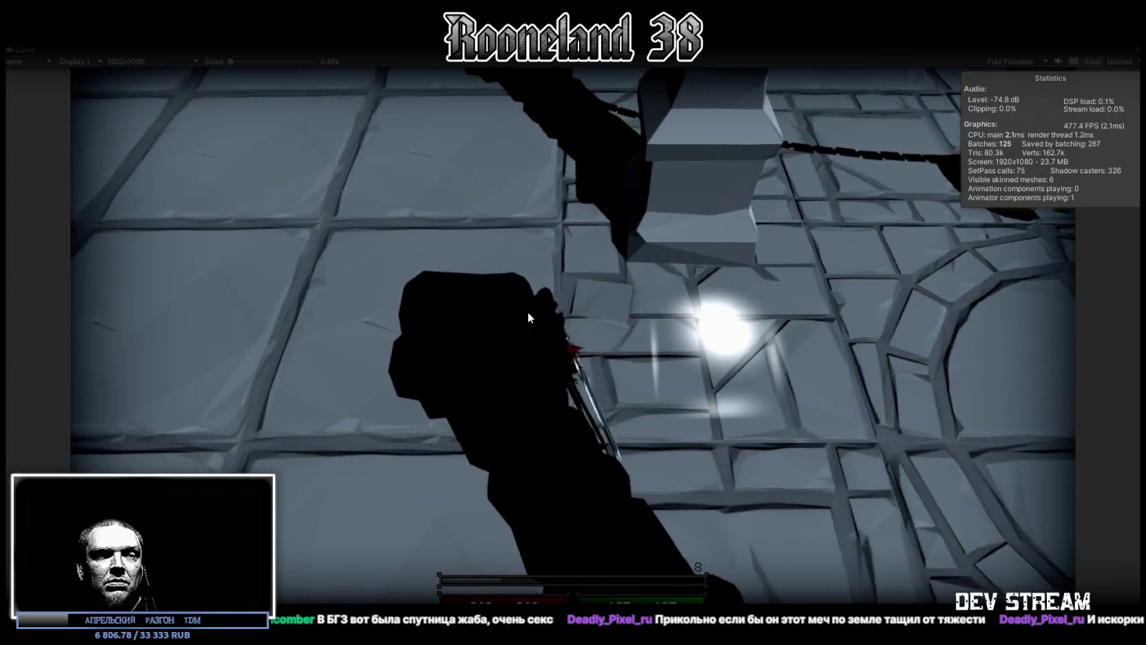
{"action": "left_click", "coordinate": [527, 313]}
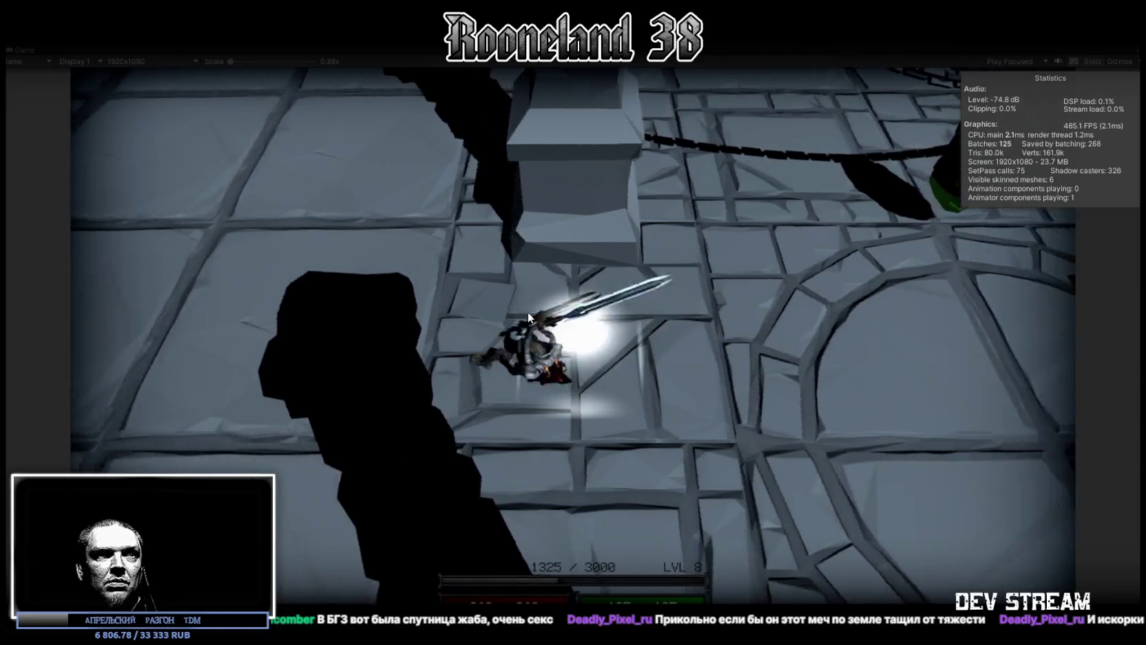
{"action": "left_click", "coordinate": [527, 311]}
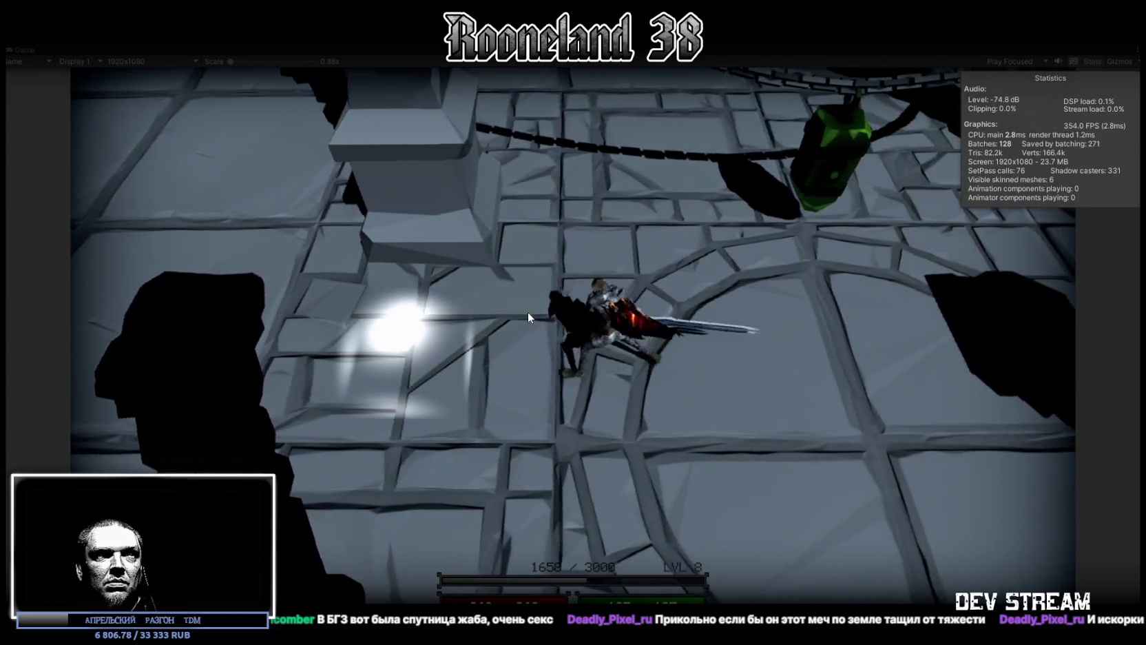
{"action": "left_click", "coordinate": [527, 311]}
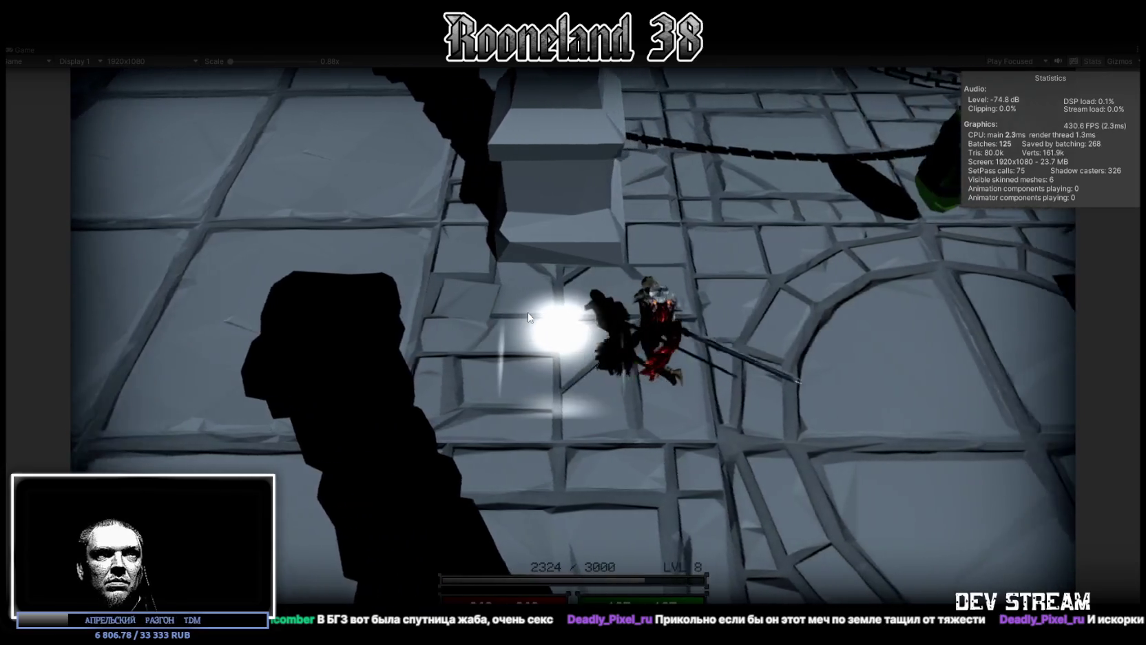
{"action": "left_click", "coordinate": [528, 313]}
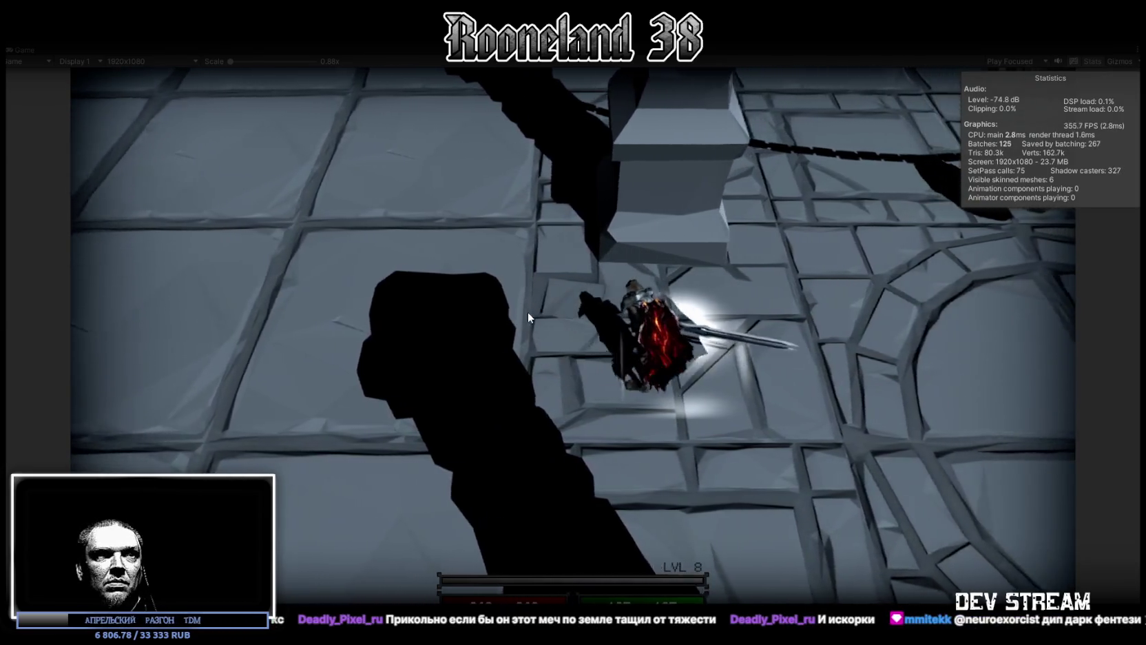
{"action": "left_click", "coordinate": [527, 312]}
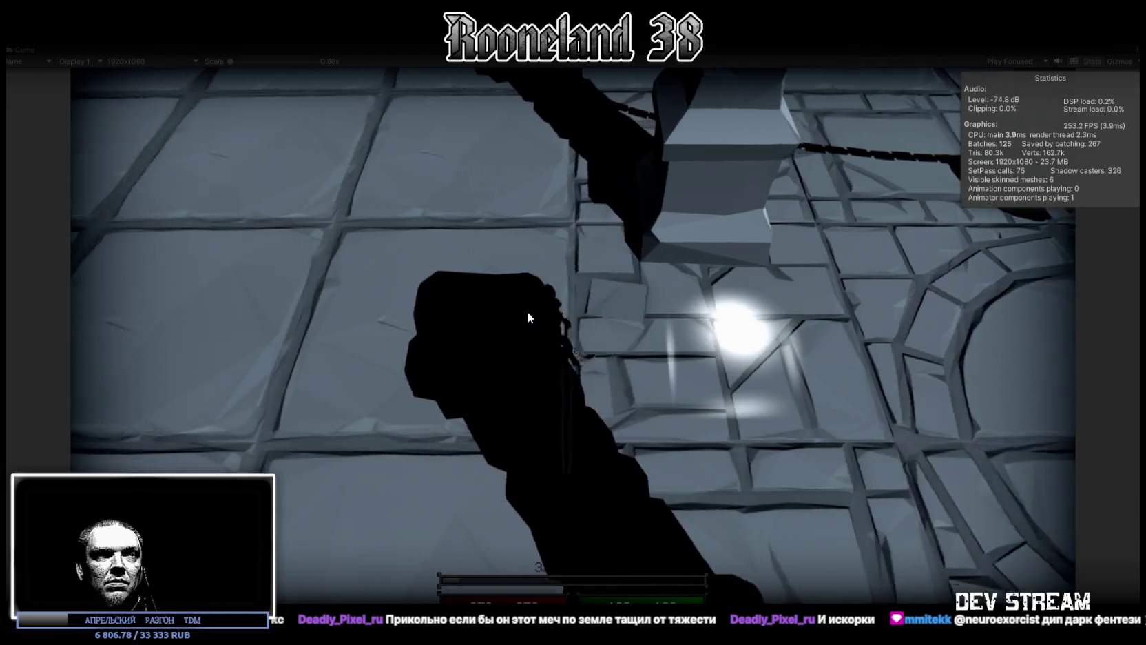
{"action": "left_click", "coordinate": [527, 312]}
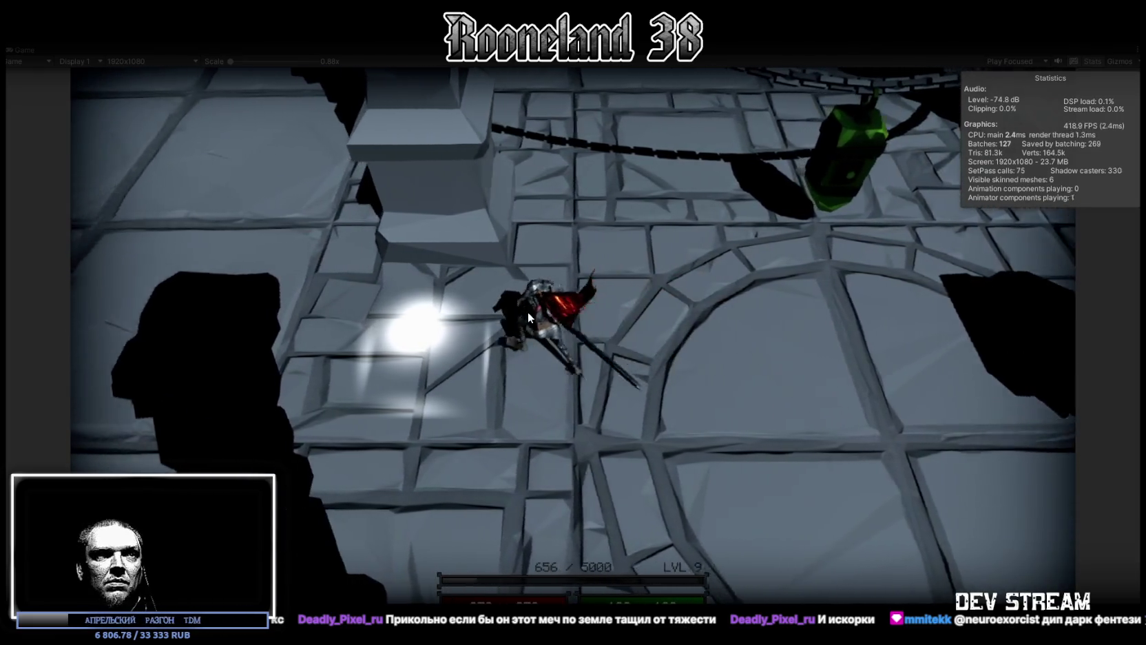
{"action": "left_click", "coordinate": [527, 312]}
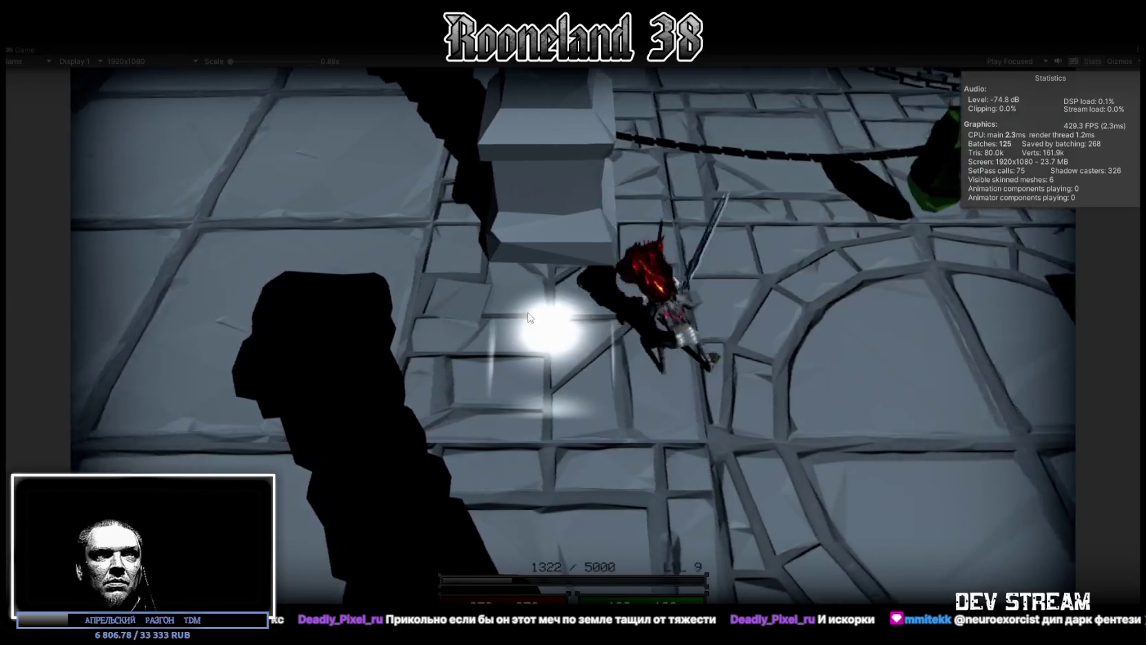
{"action": "left_click", "coordinate": [529, 316]}
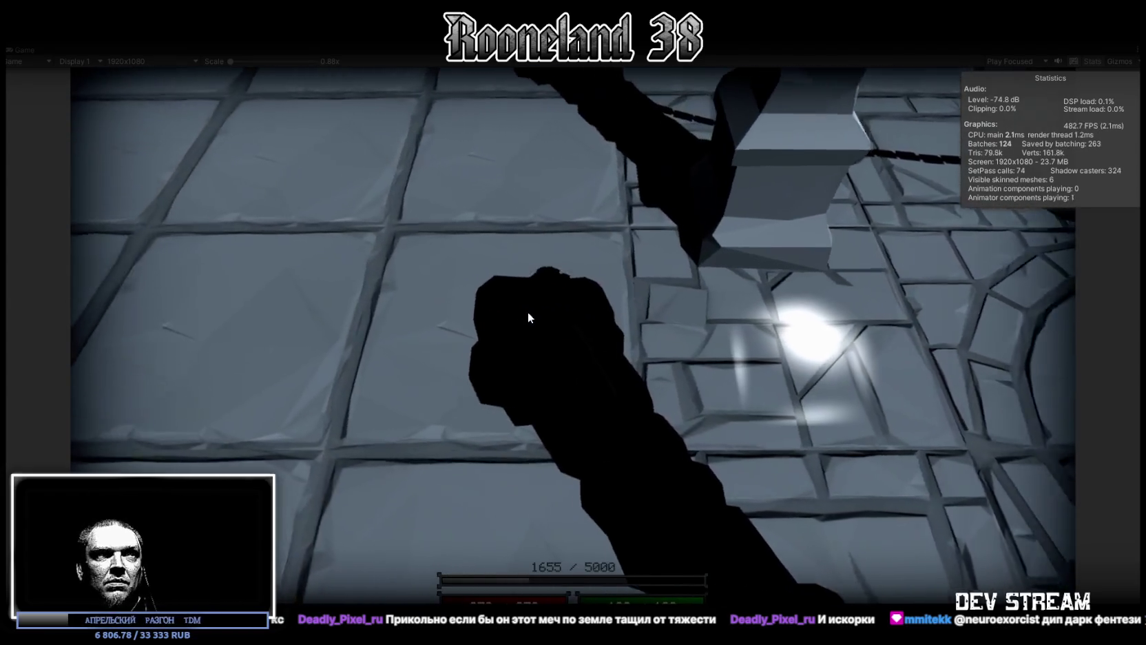
{"action": "left_click", "coordinate": [529, 314]}
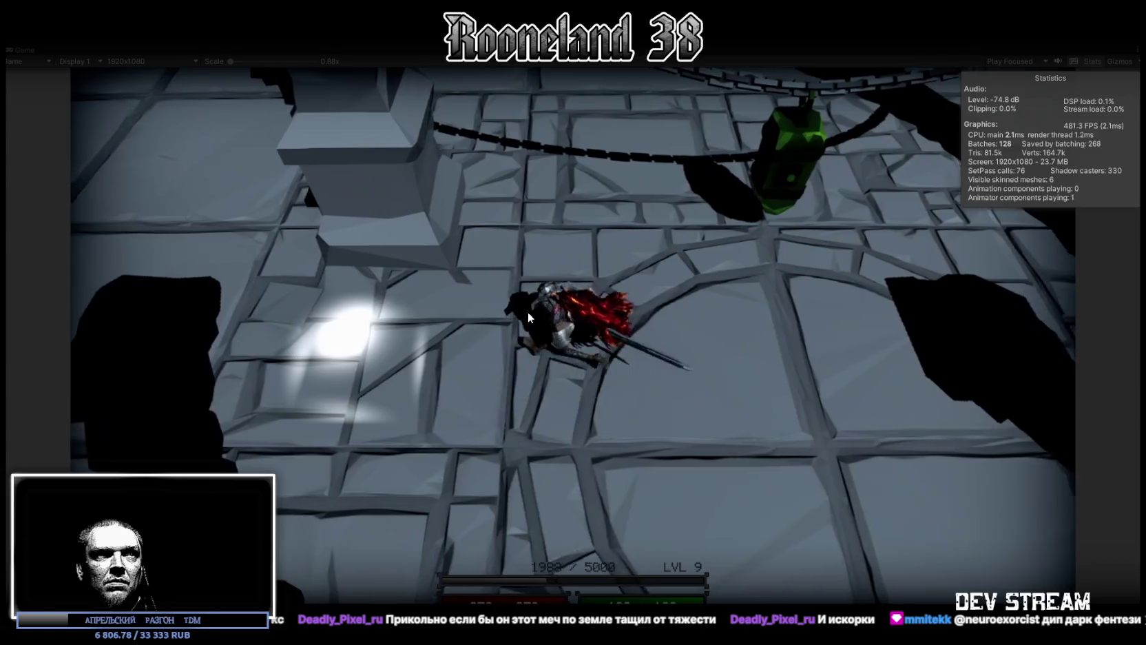
{"action": "left_click", "coordinate": [528, 315]}
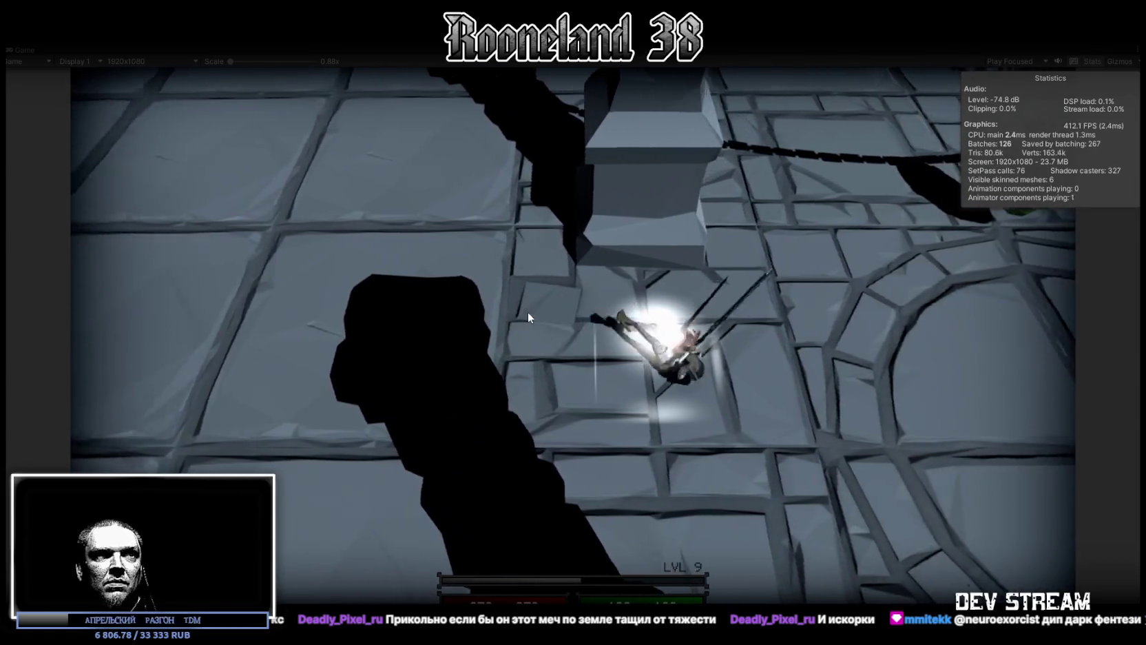
{"action": "left_click", "coordinate": [528, 312]}
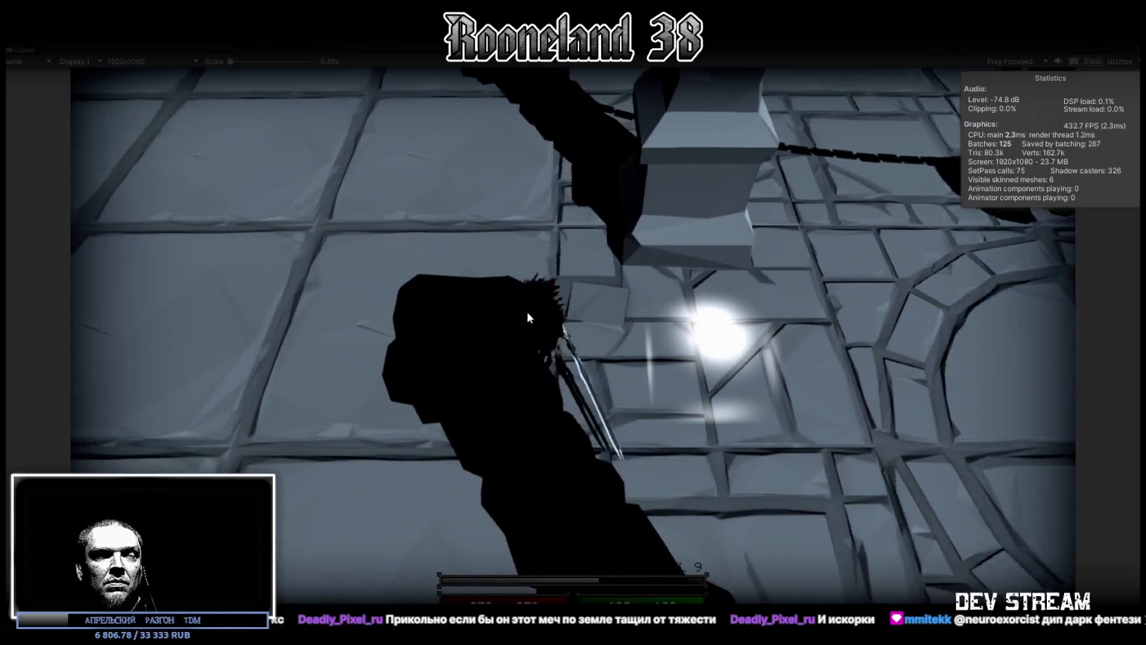
{"action": "left_click", "coordinate": [528, 314]}
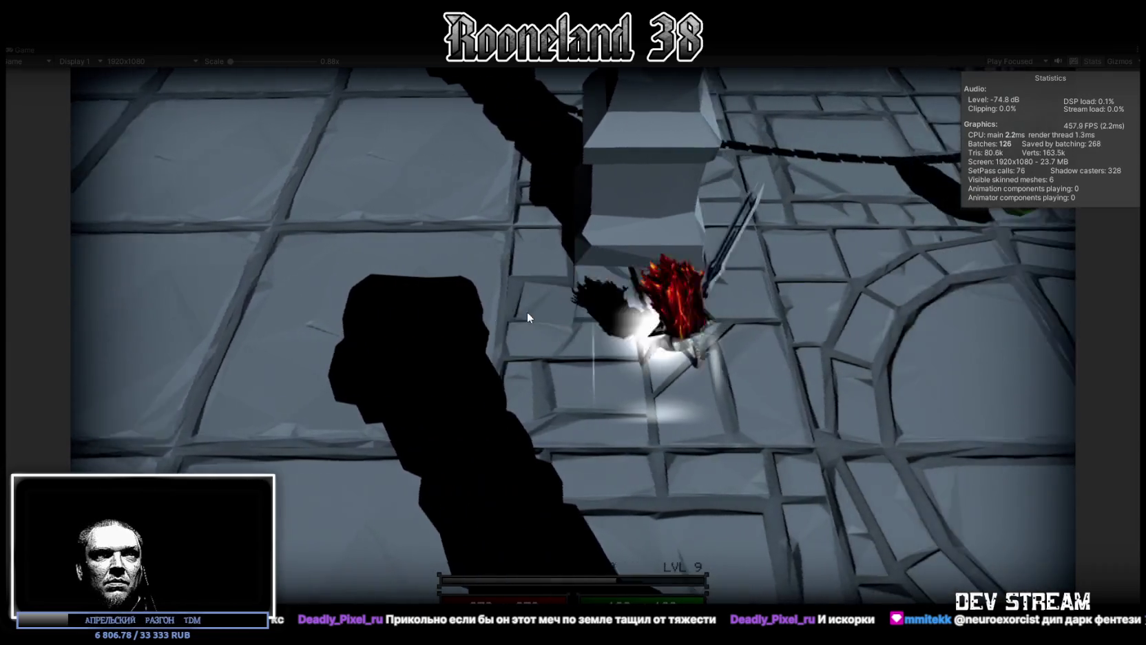
{"action": "left_click", "coordinate": [528, 312]}
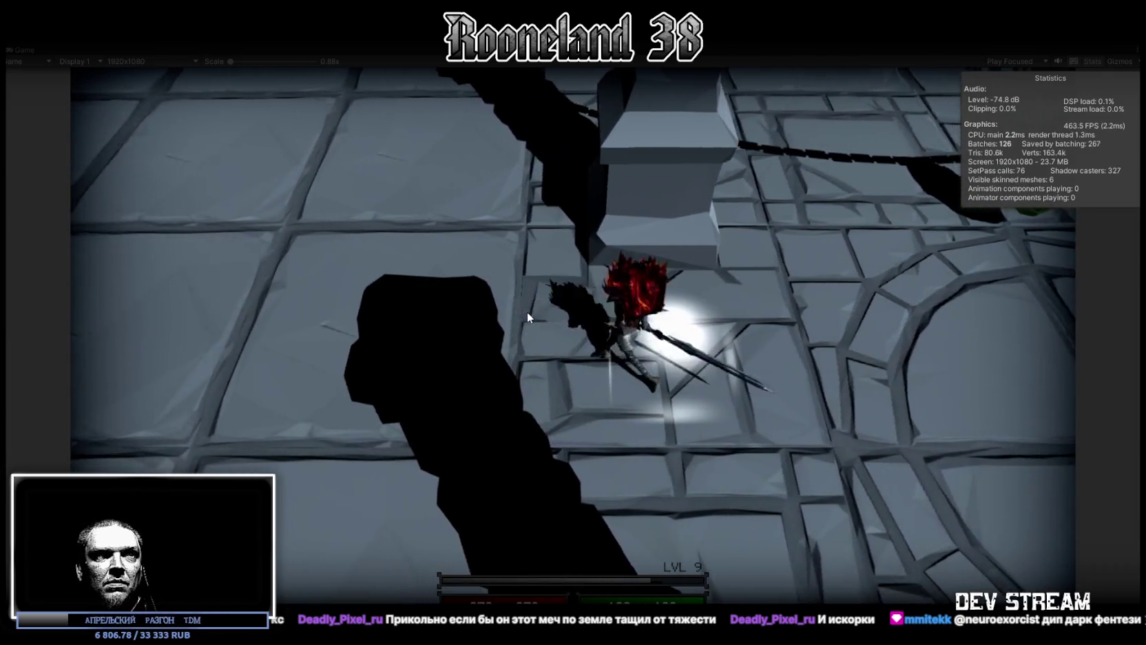
{"action": "left_click", "coordinate": [528, 316]}
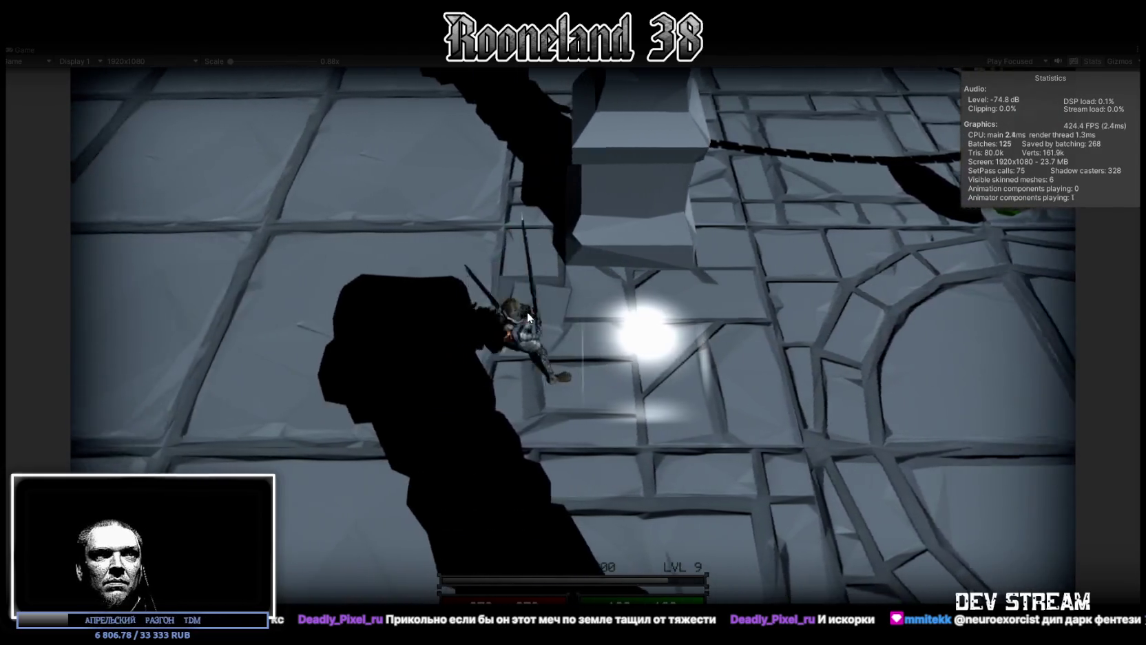
{"action": "left_click", "coordinate": [527, 317]}
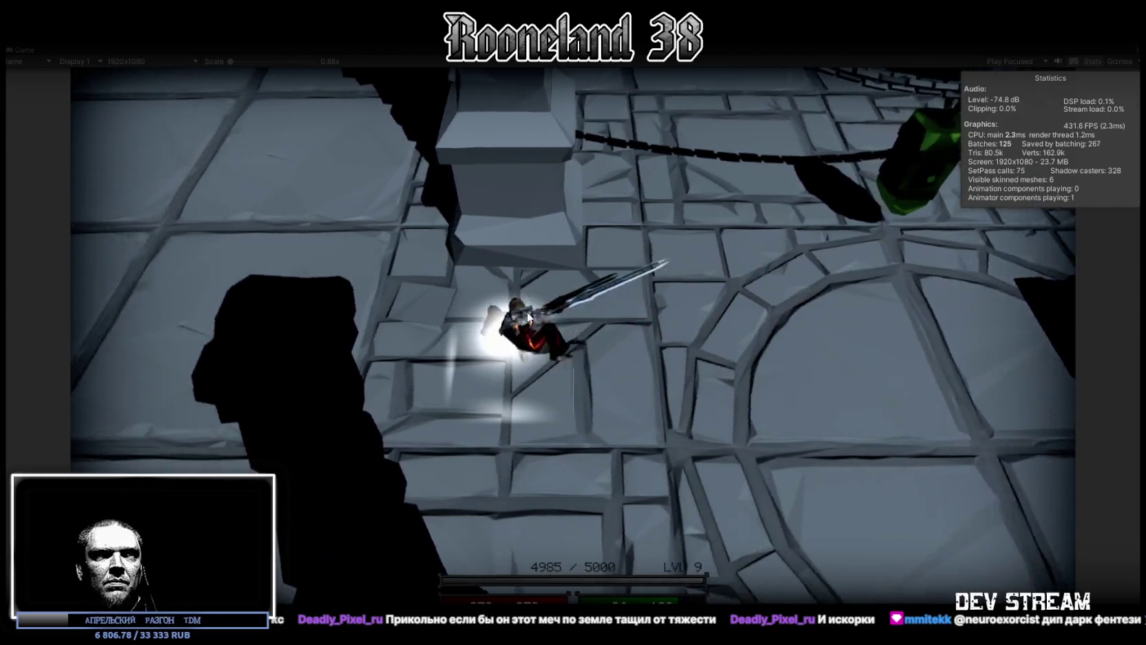
{"action": "left_click", "coordinate": [526, 312]}
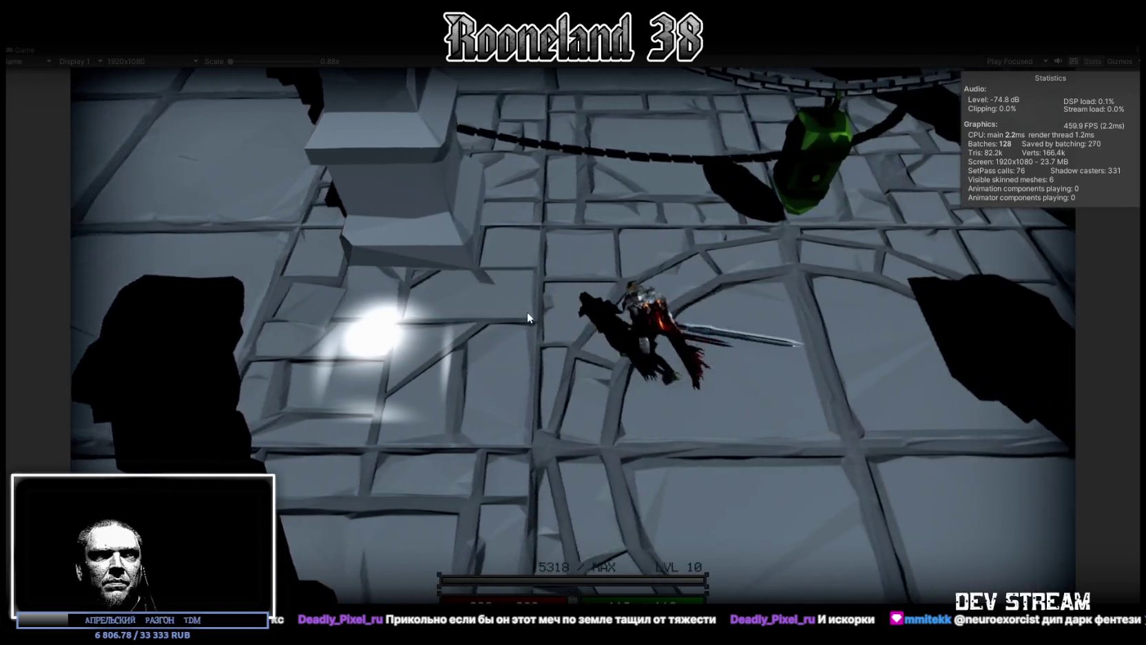
{"action": "left_click", "coordinate": [528, 314]}
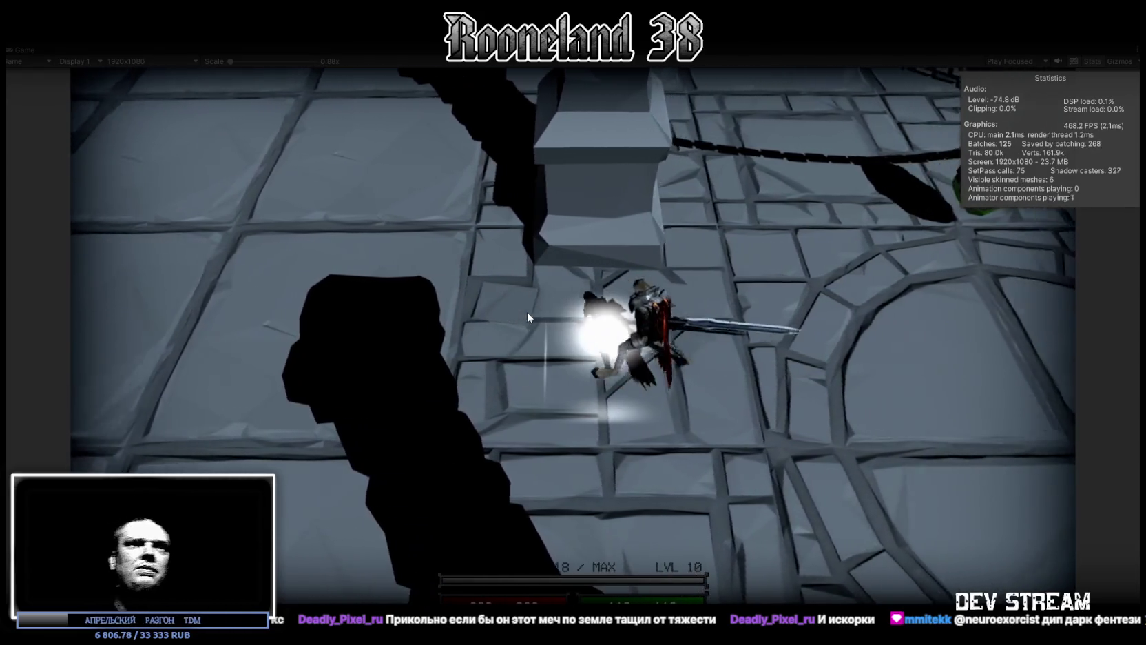
{"action": "left_click", "coordinate": [527, 313]}
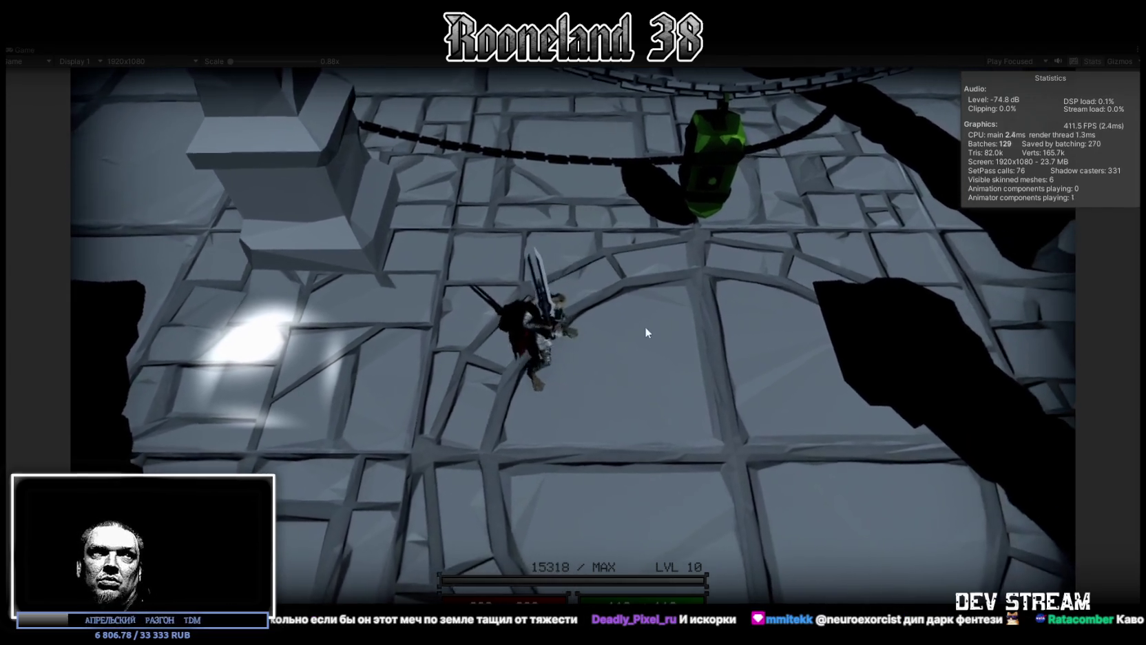
Slash twice near the green lantern and walk onto the circular platform above the stairs.
{"action": "left_click", "coordinate": [647, 334]}
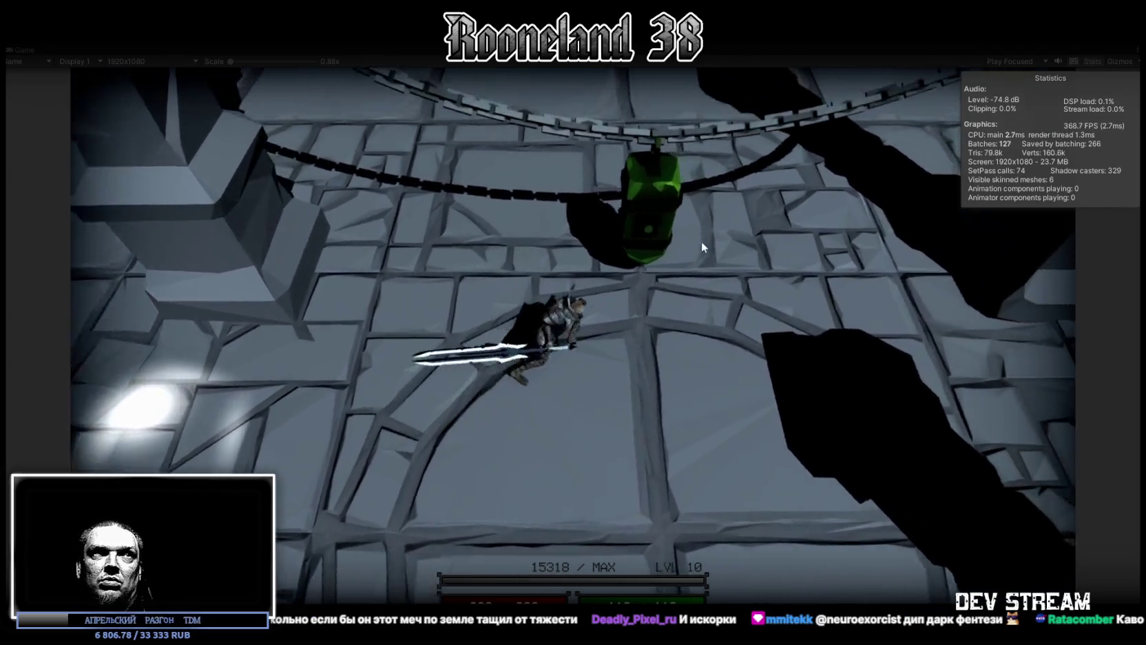
{"action": "left_click", "coordinate": [743, 350]}
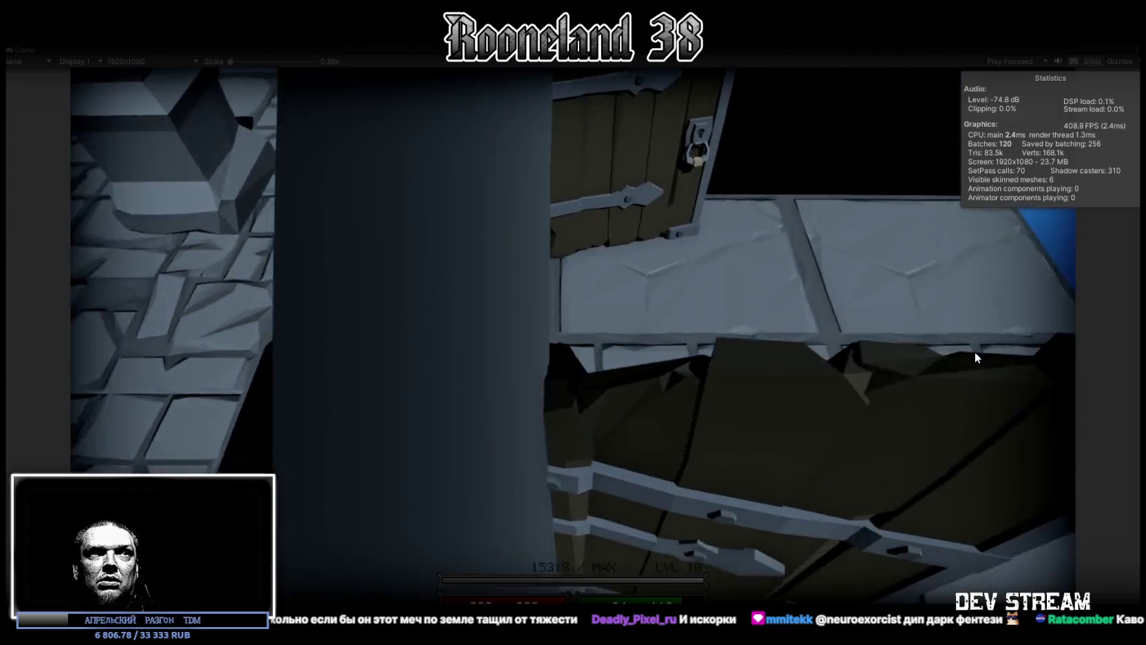
{"action": "key", "text": "d"}
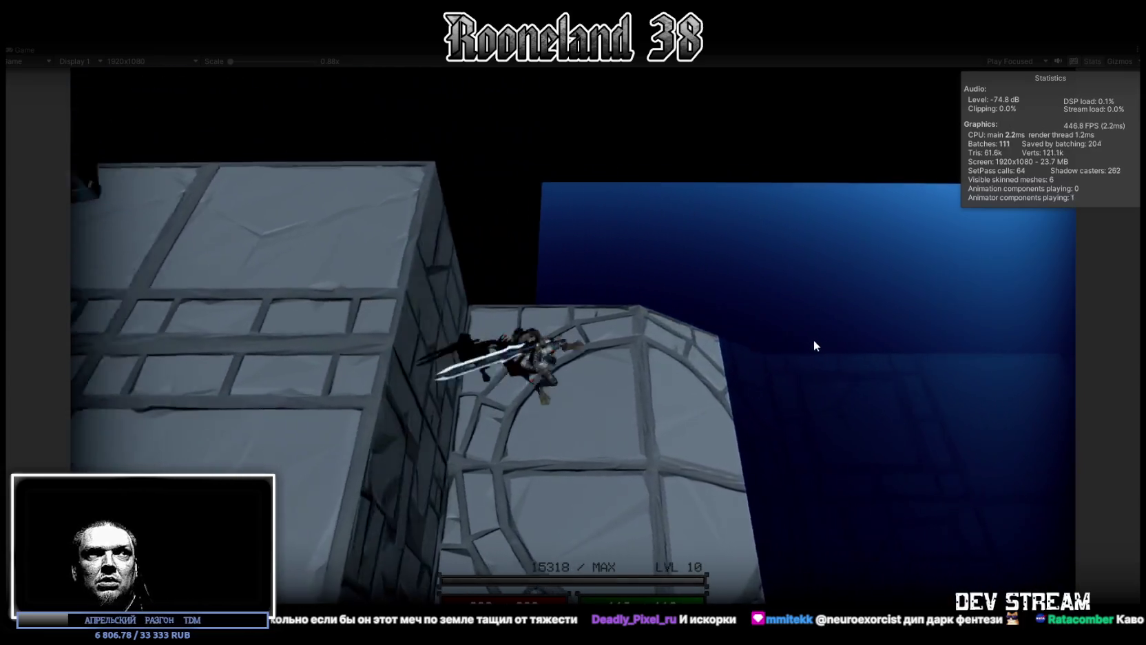
{"action": "key", "text": "w"}
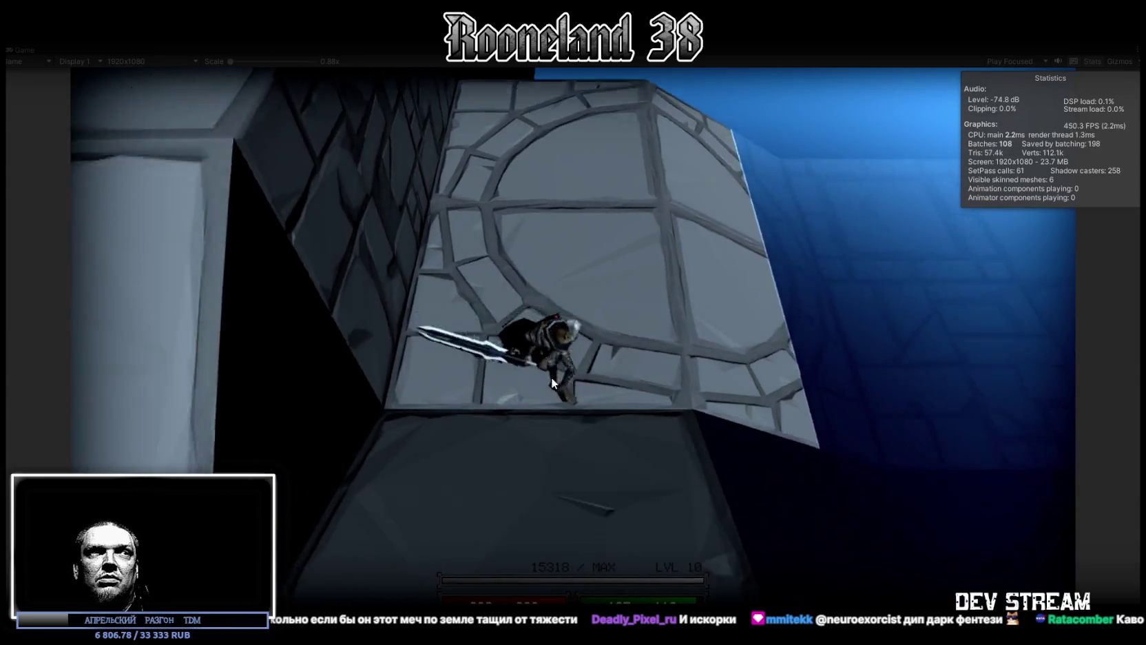
Walk down the stairs, through the large doors and across the tiled hall under the overhang.
{"action": "key", "text": "w"}
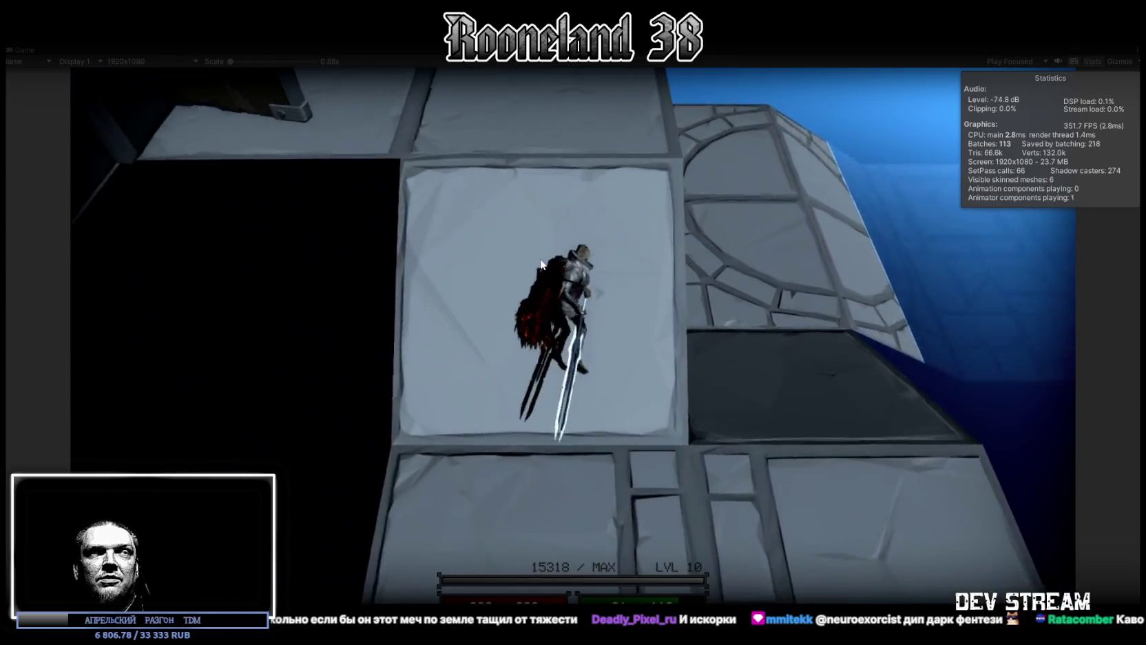
{"action": "key", "text": "w"}
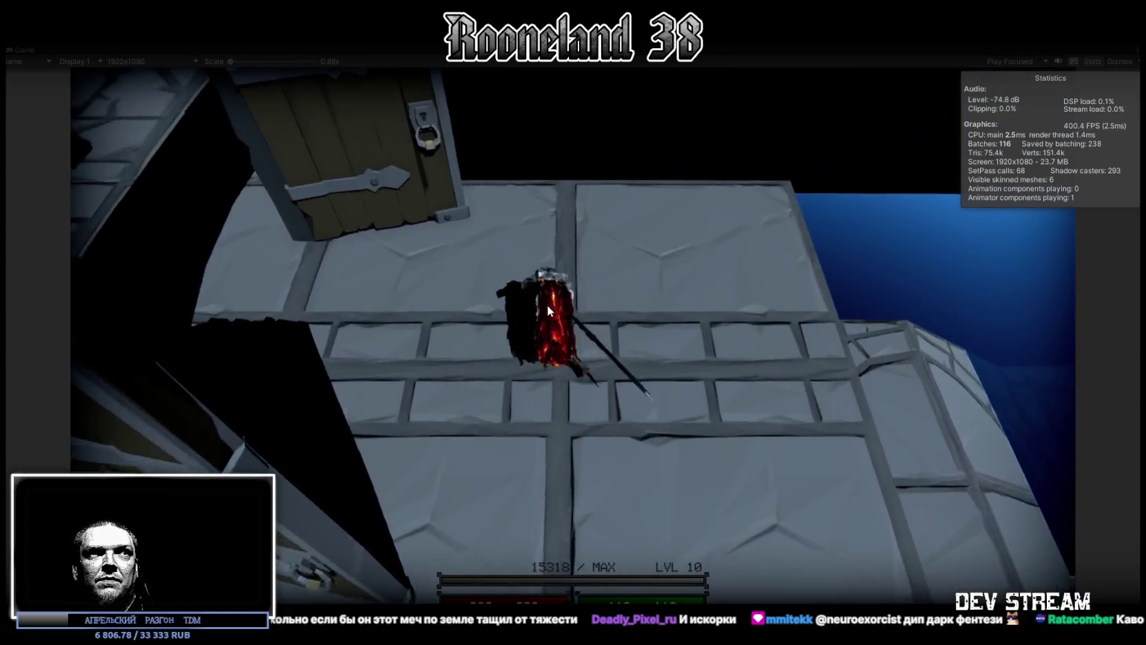
{"action": "key", "text": "w"}
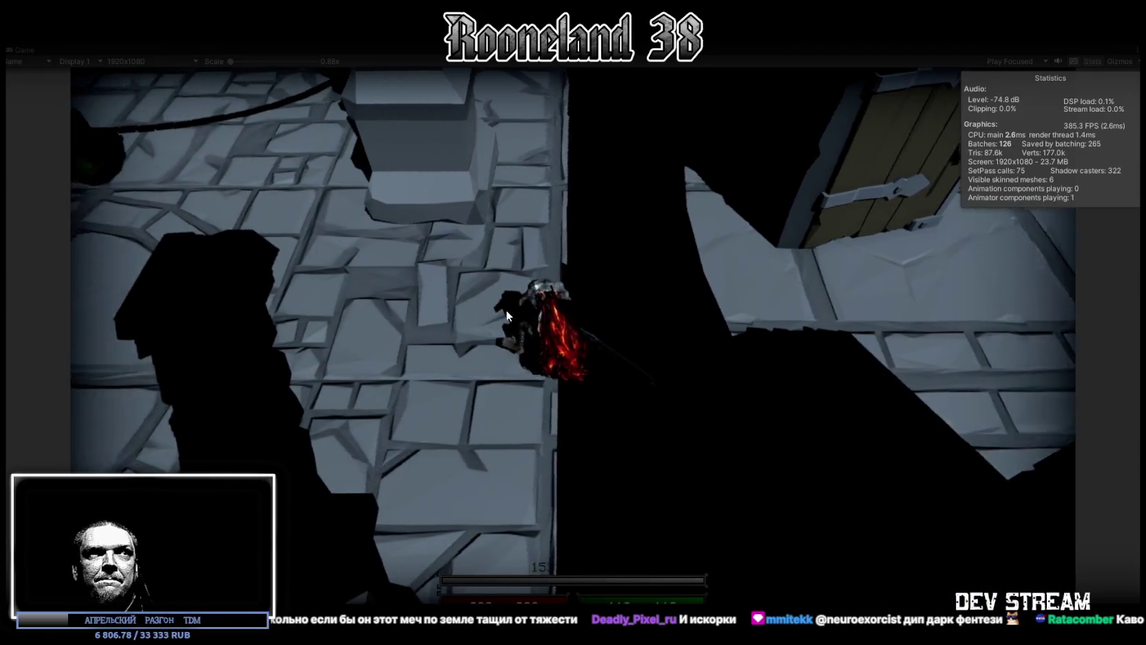
{"action": "key", "text": "w"}
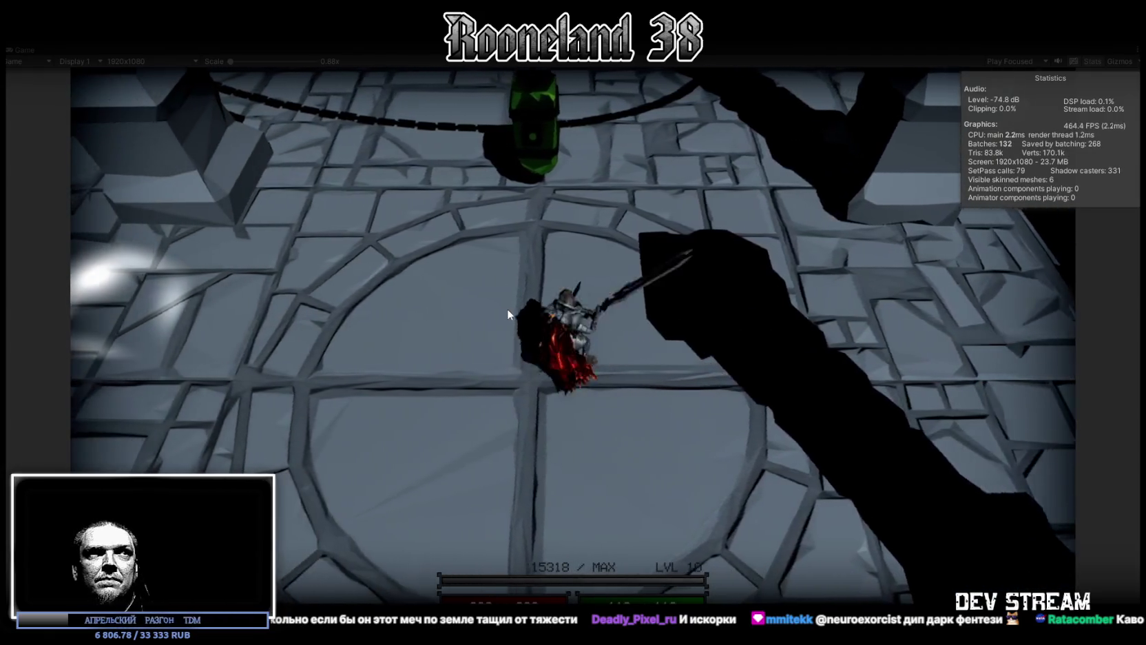
{"action": "key", "text": "w"}
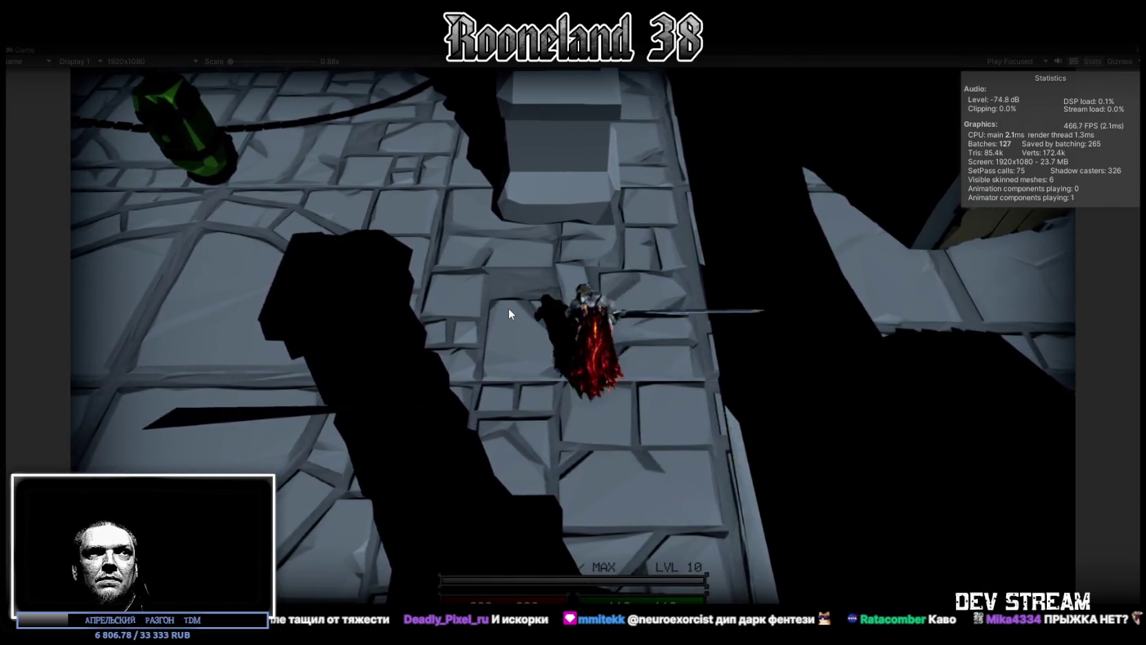
{"action": "key", "text": "w"}
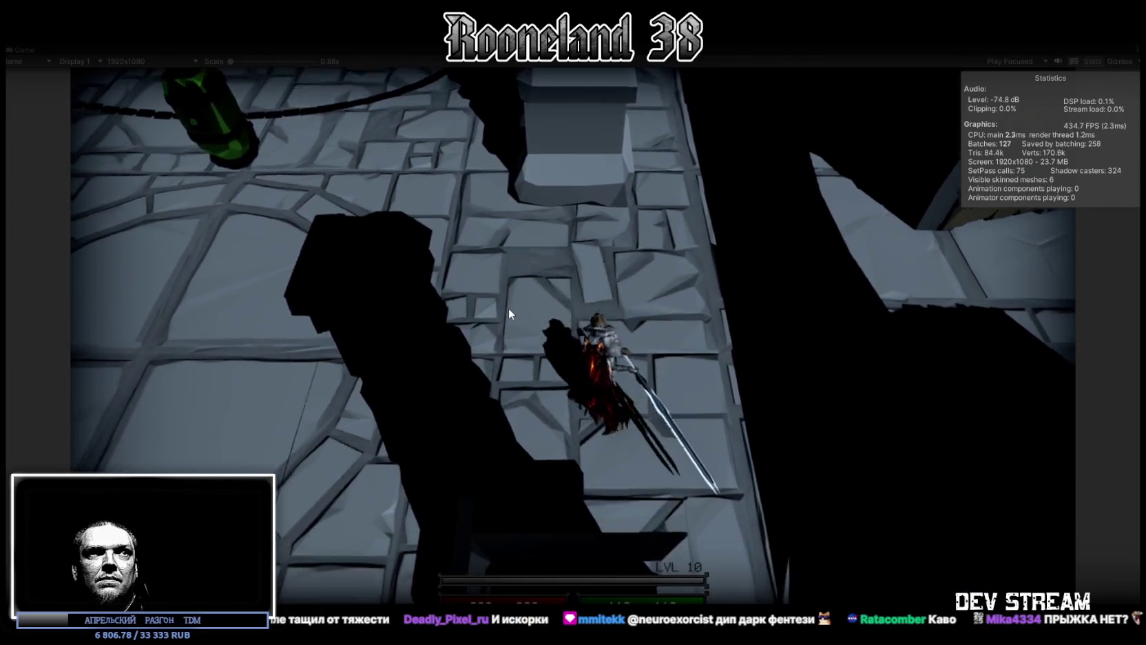
{"action": "key", "text": "w"}
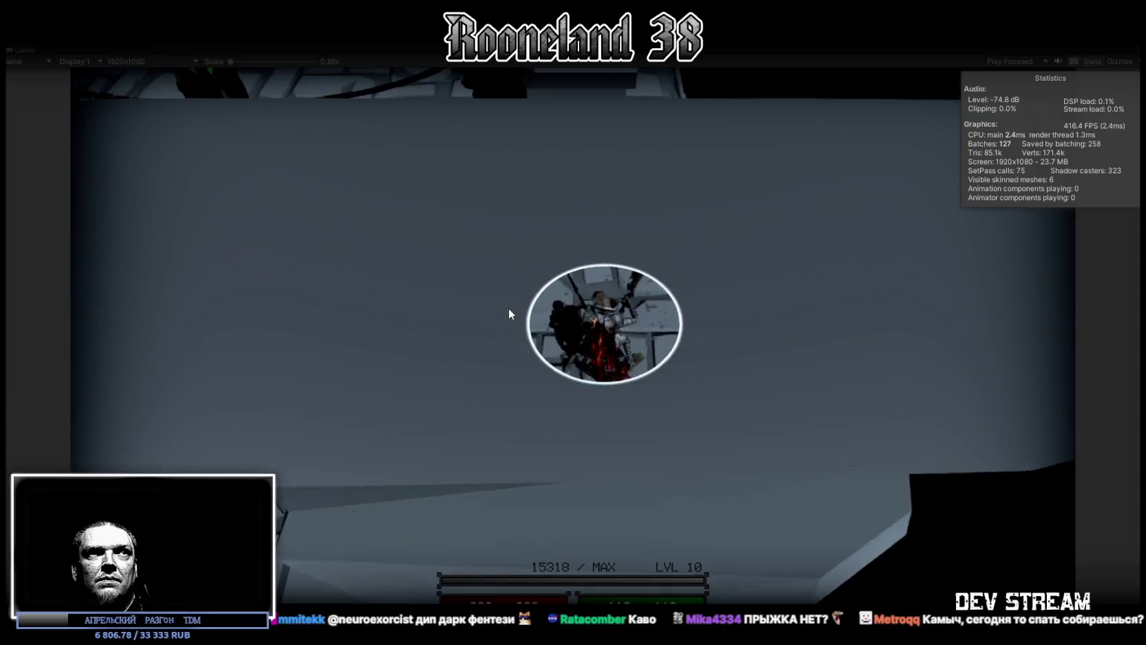
{"action": "key", "text": "w"}
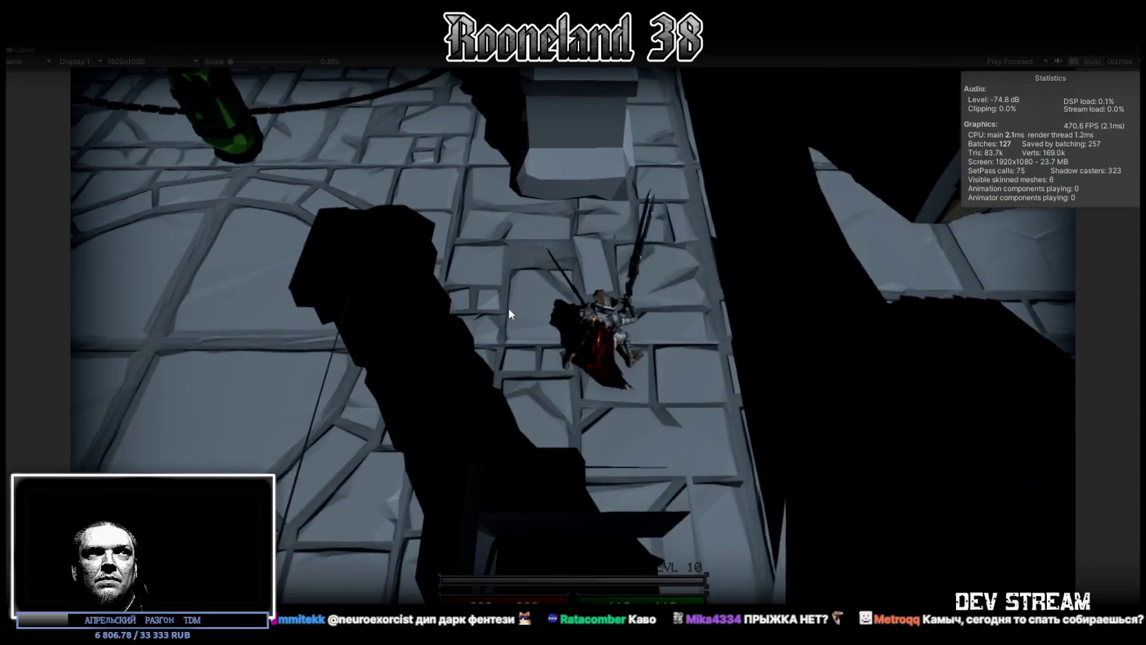
{"action": "key", "text": "w"}
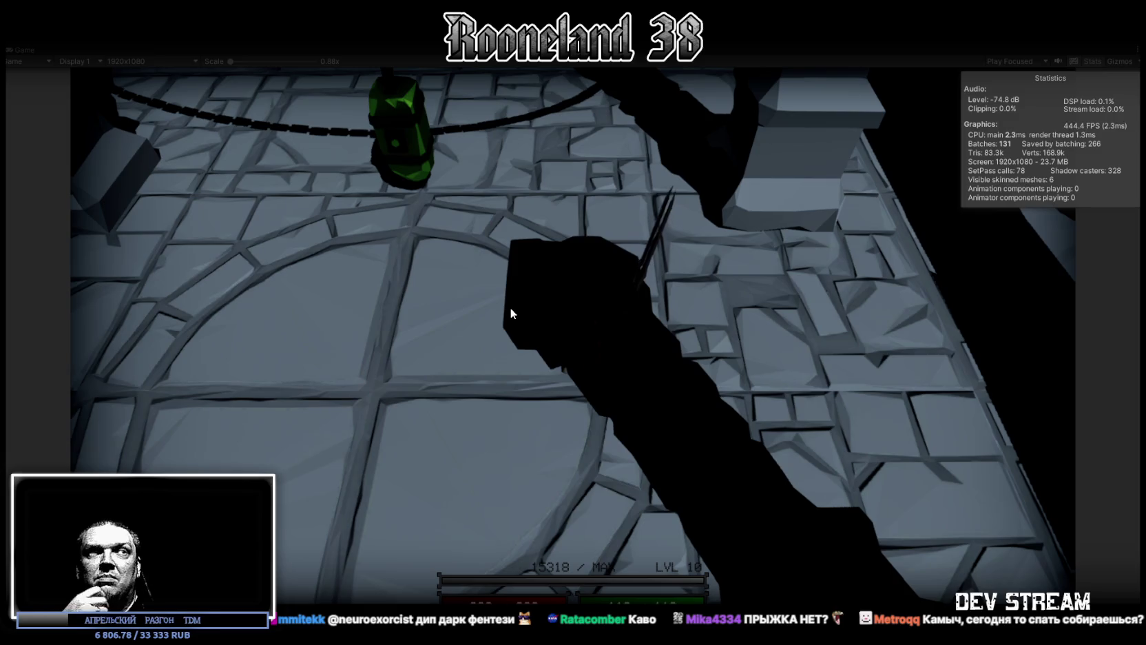
Move the swordsman toward the green lantern and swing his sword once.
{"action": "key", "text": "w"}
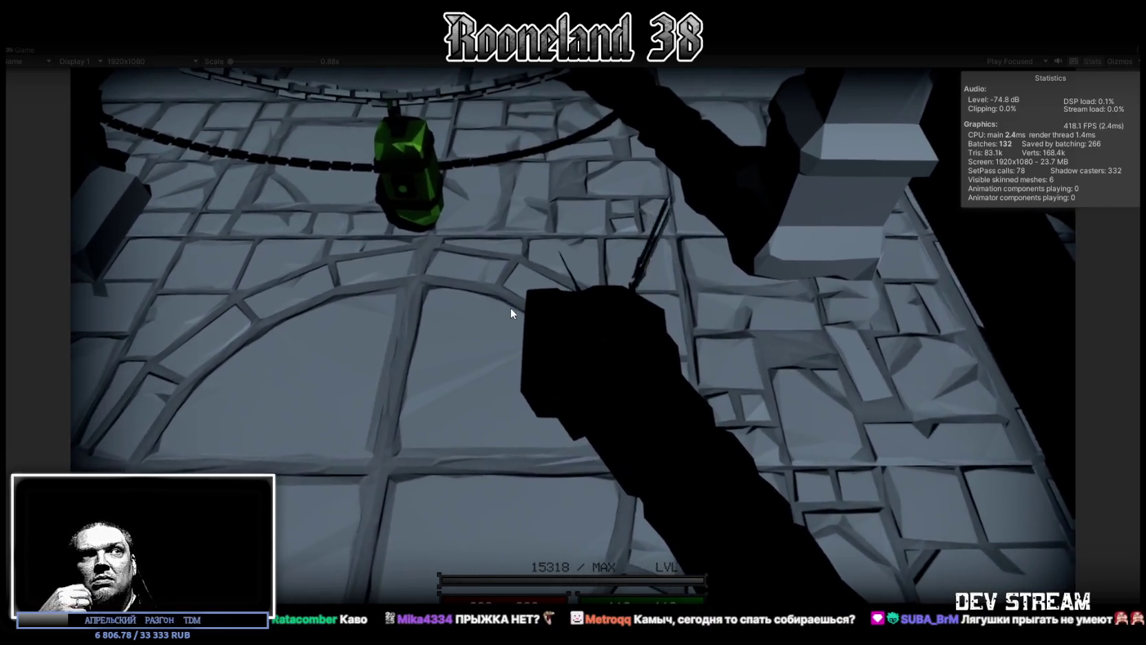
{"action": "left_click", "coordinate": [511, 312]}
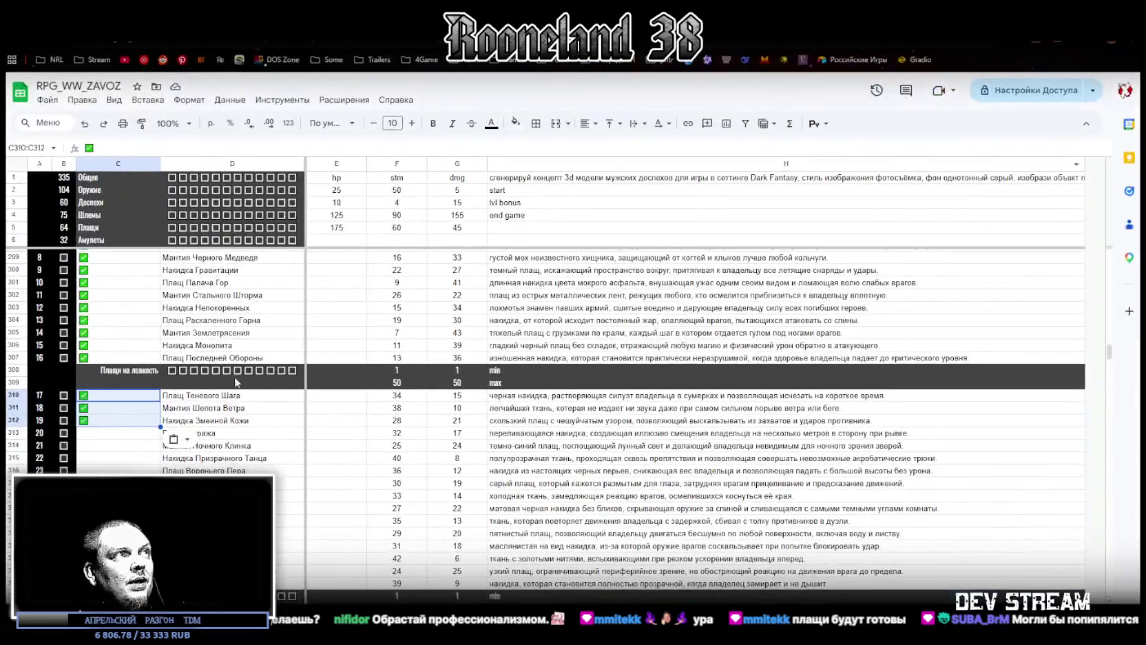
{"action": "scroll", "coordinate": [297, 436], "scroll_direction": "up", "scroll_amount": 2}
{"action": "left_click", "coordinate": [117, 505]}
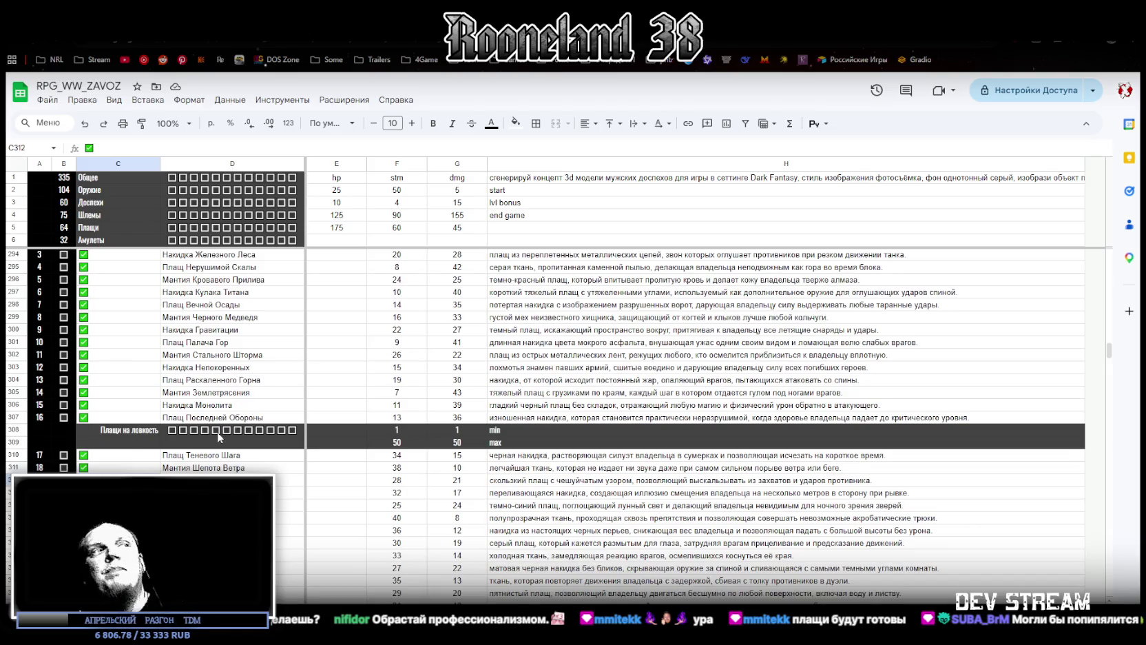
{"action": "scroll", "coordinate": [270, 443], "scroll_direction": "down", "scroll_amount": 8}
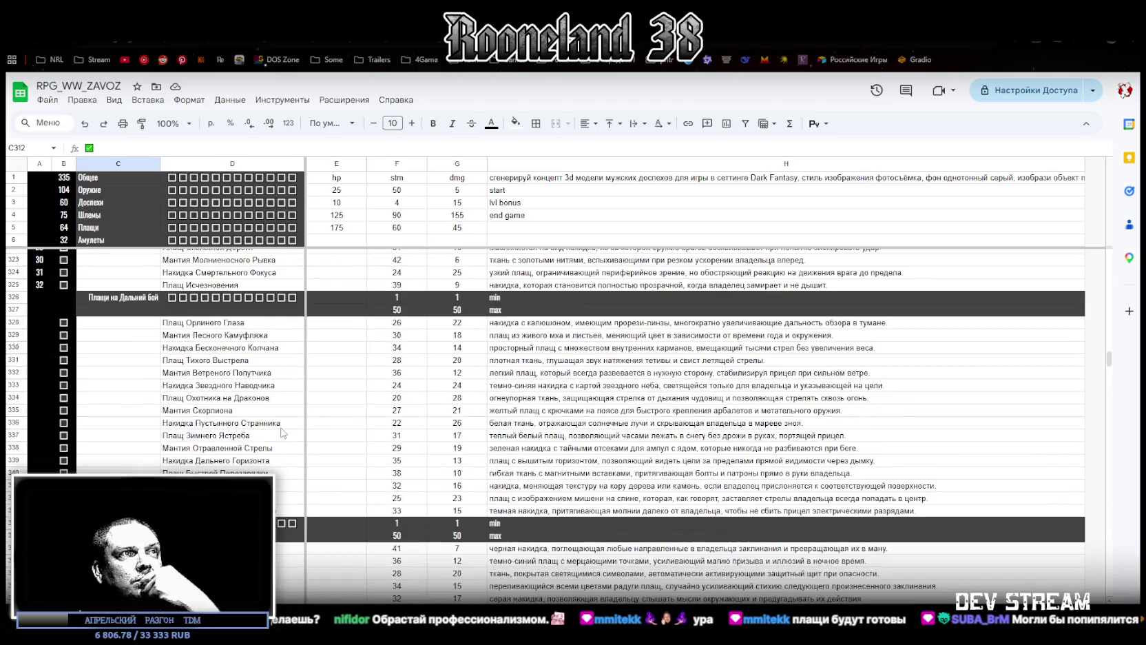
{"action": "scroll", "coordinate": [280, 432], "scroll_direction": "up", "scroll_amount": 4}
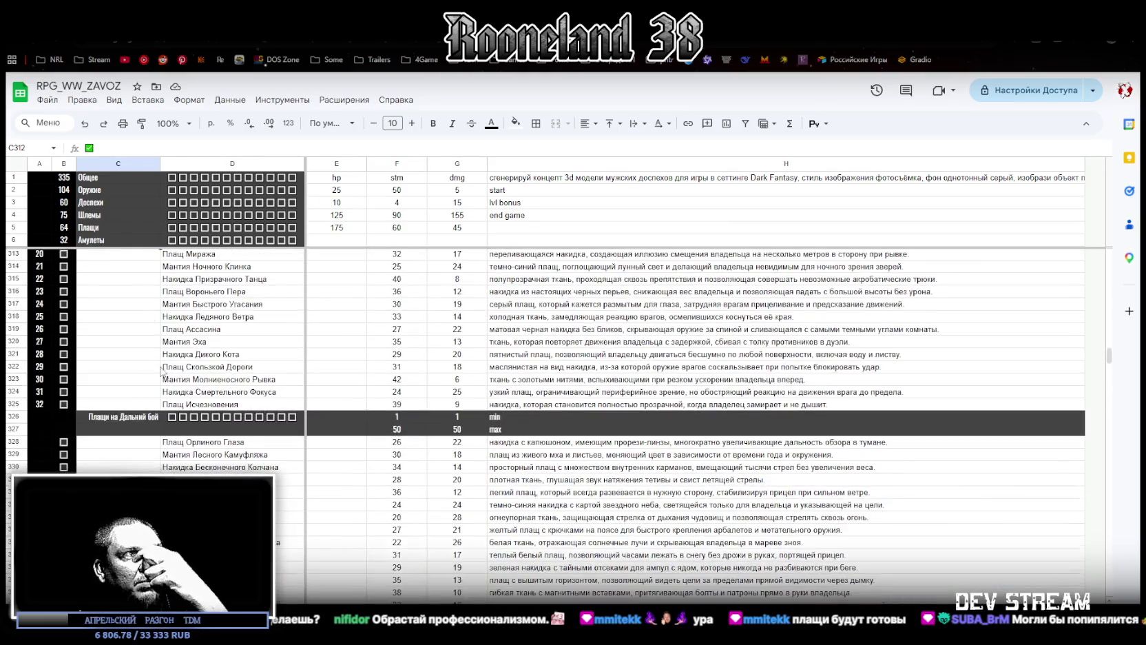
{"action": "scroll", "coordinate": [159, 372], "scroll_direction": "up", "scroll_amount": 3}
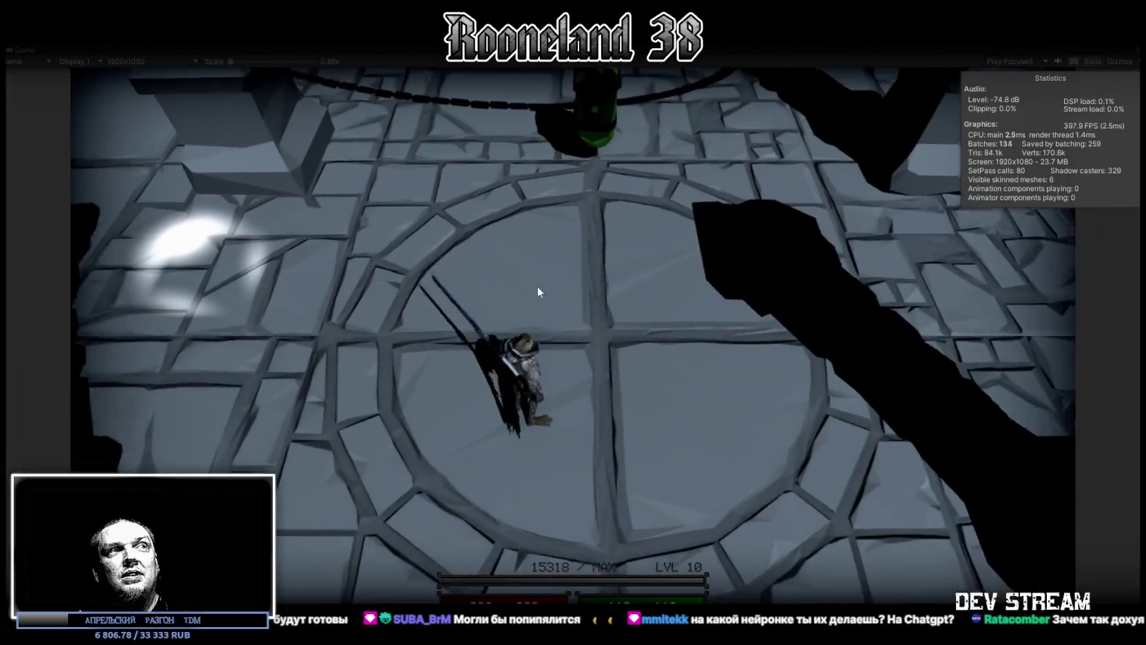
Strike repeatedly with the knight's sword, finishing with a spinning attack.
{"action": "left_click", "coordinate": [560, 386]}
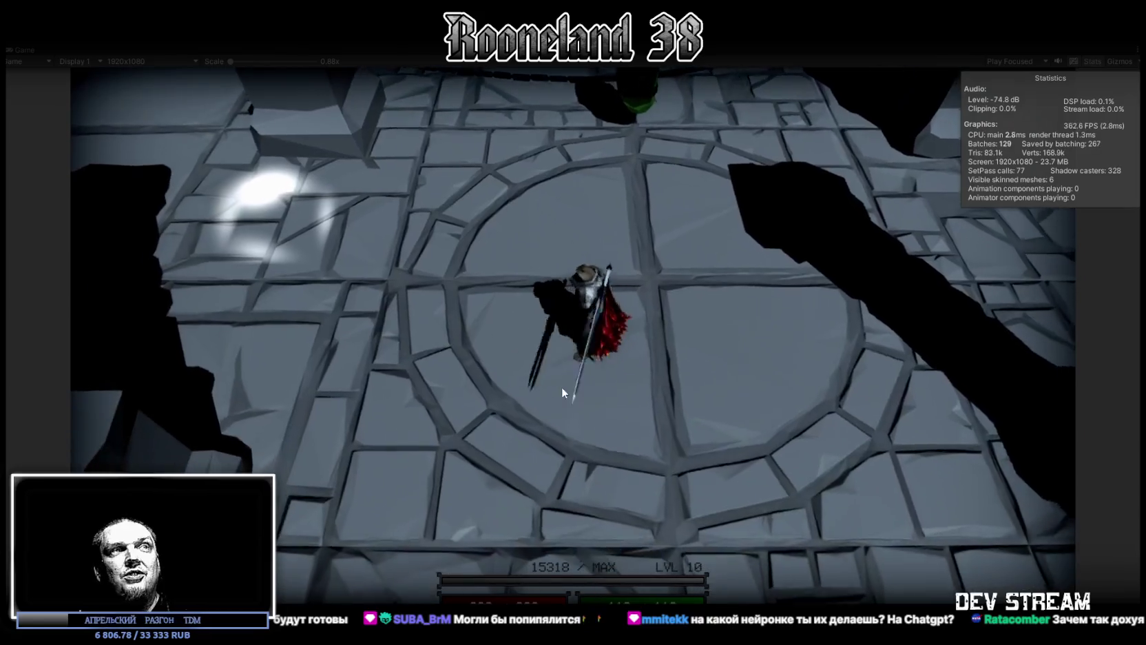
{"action": "left_click", "coordinate": [684, 274]}
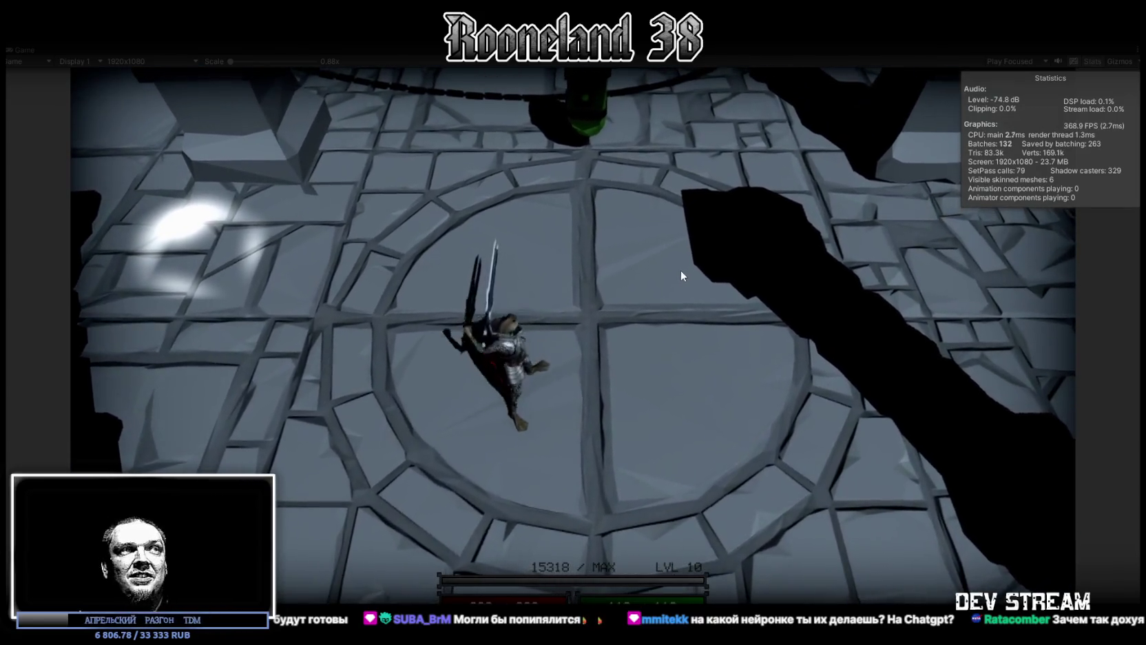
{"action": "left_click", "coordinate": [662, 261]}
{"action": "left_click", "coordinate": [639, 262]}
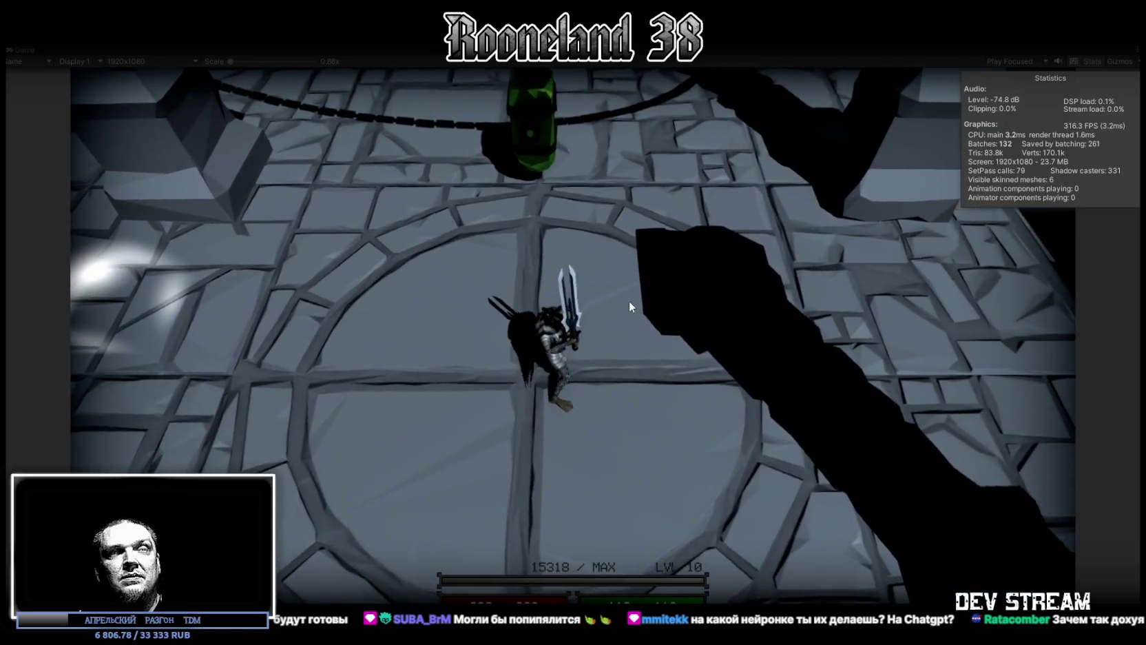
{"action": "left_click", "coordinate": [658, 334]}
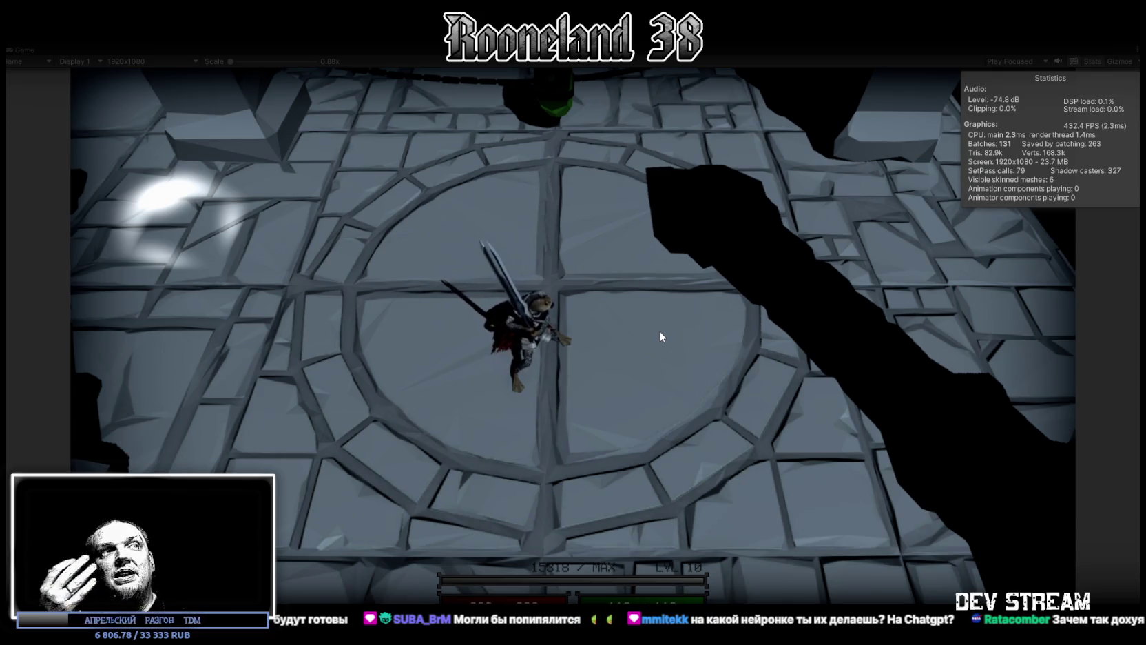
Run the knight around and onto the circular floor pattern beneath the green lantern.
{"action": "key", "text": "w"}
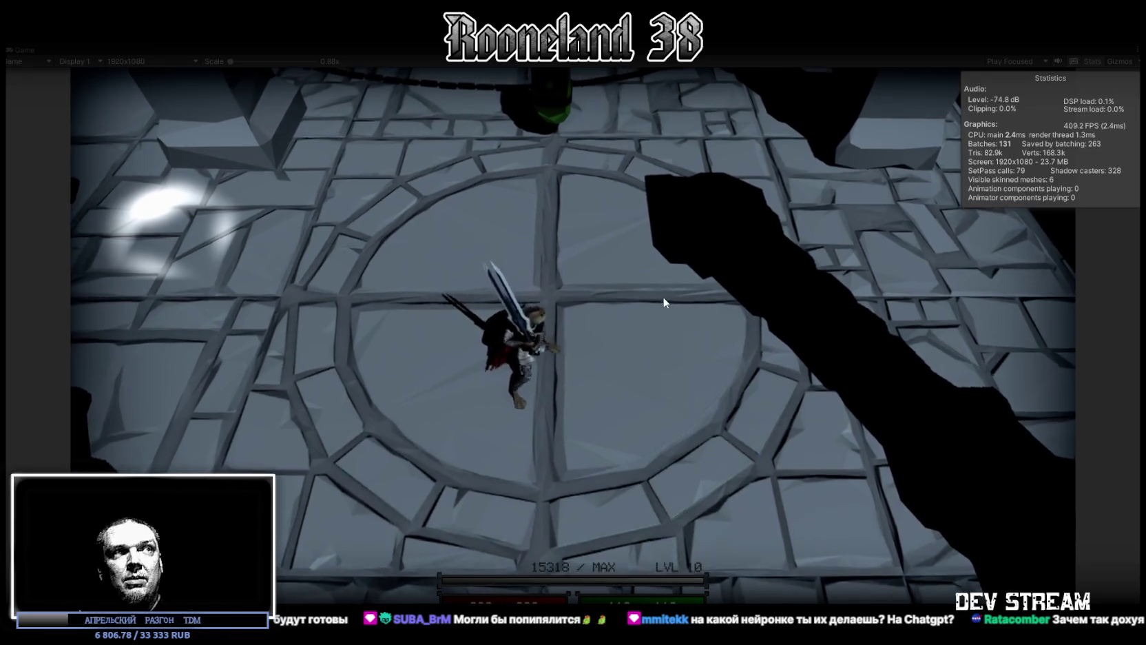
{"action": "key", "text": "s"}
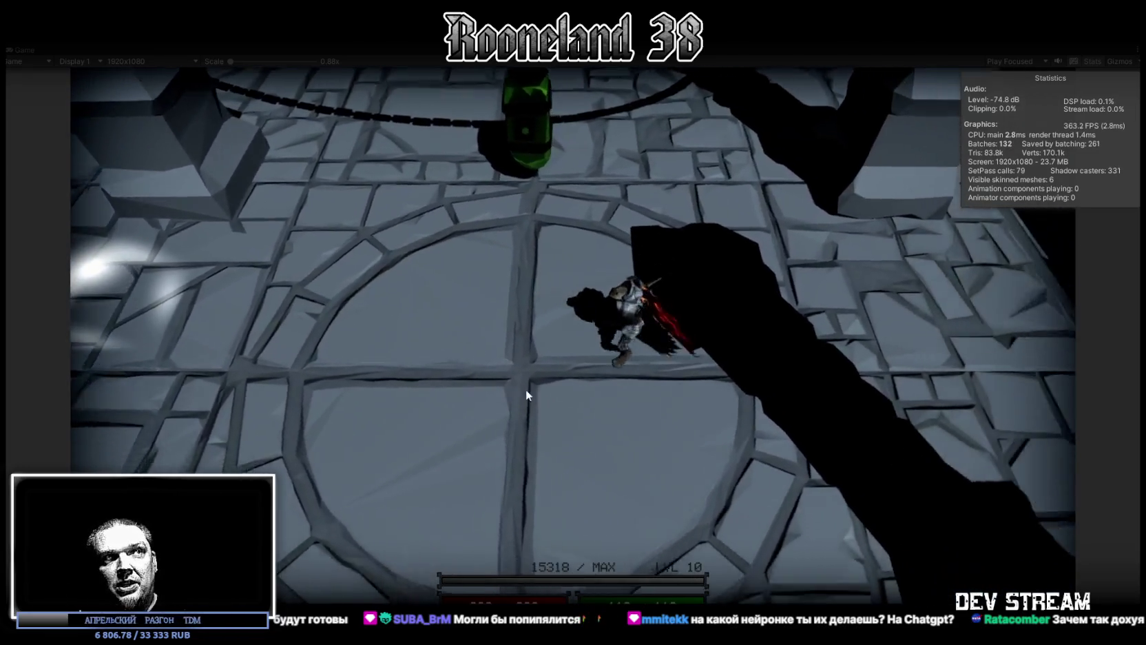
{"action": "key", "text": "w"}
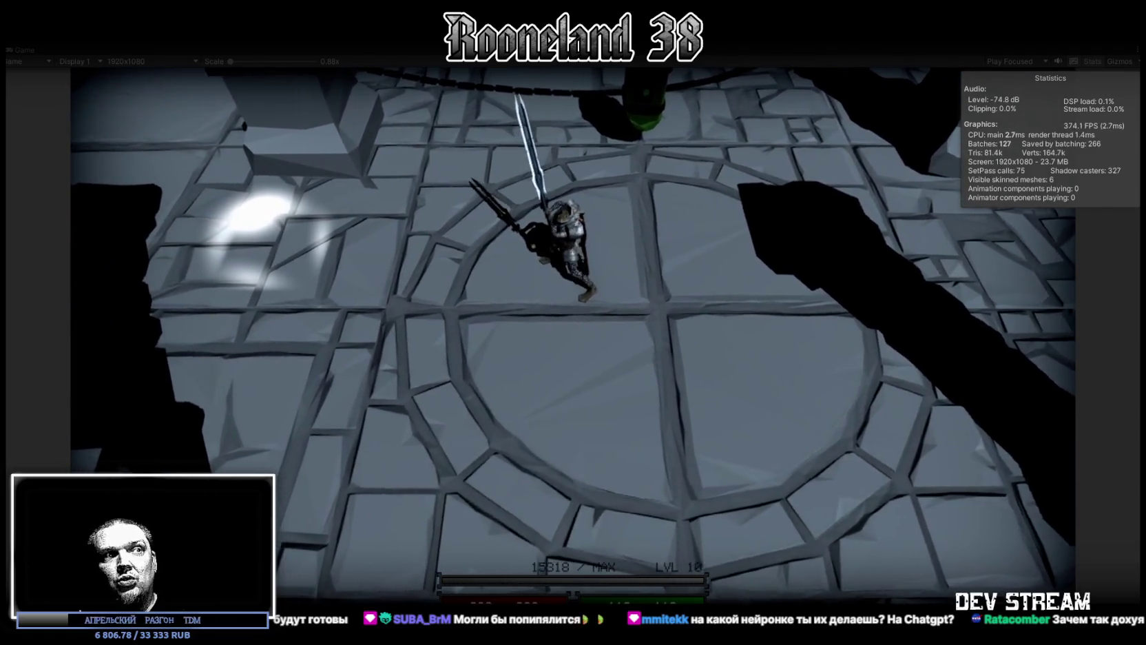
{"action": "key", "text": "w"}
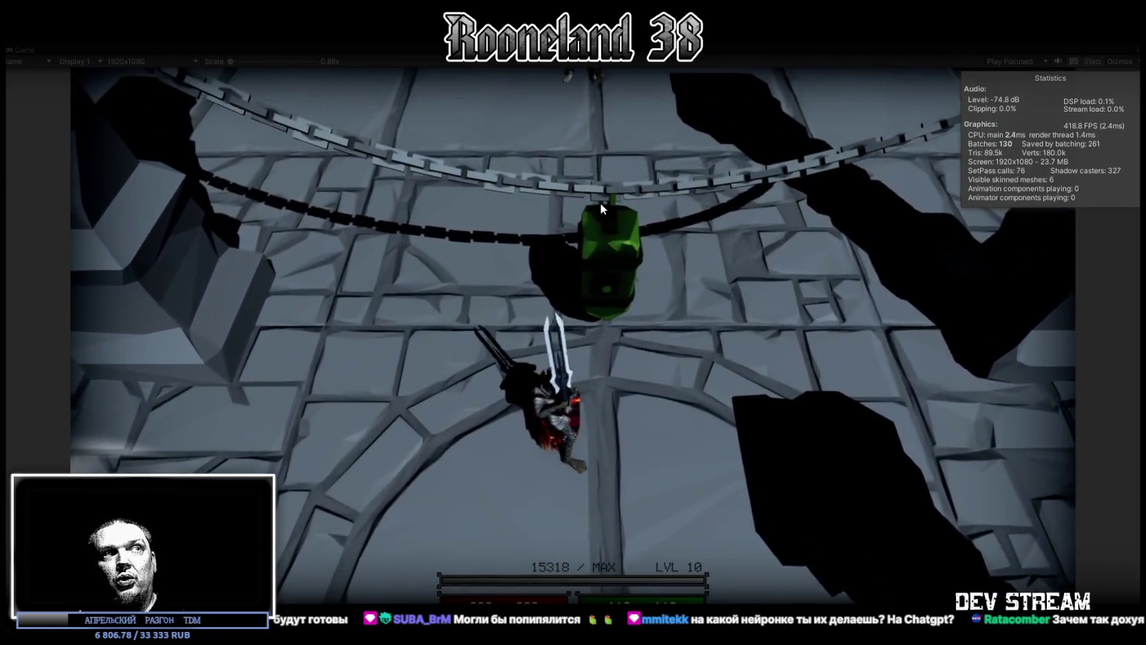
{"action": "key", "text": "w"}
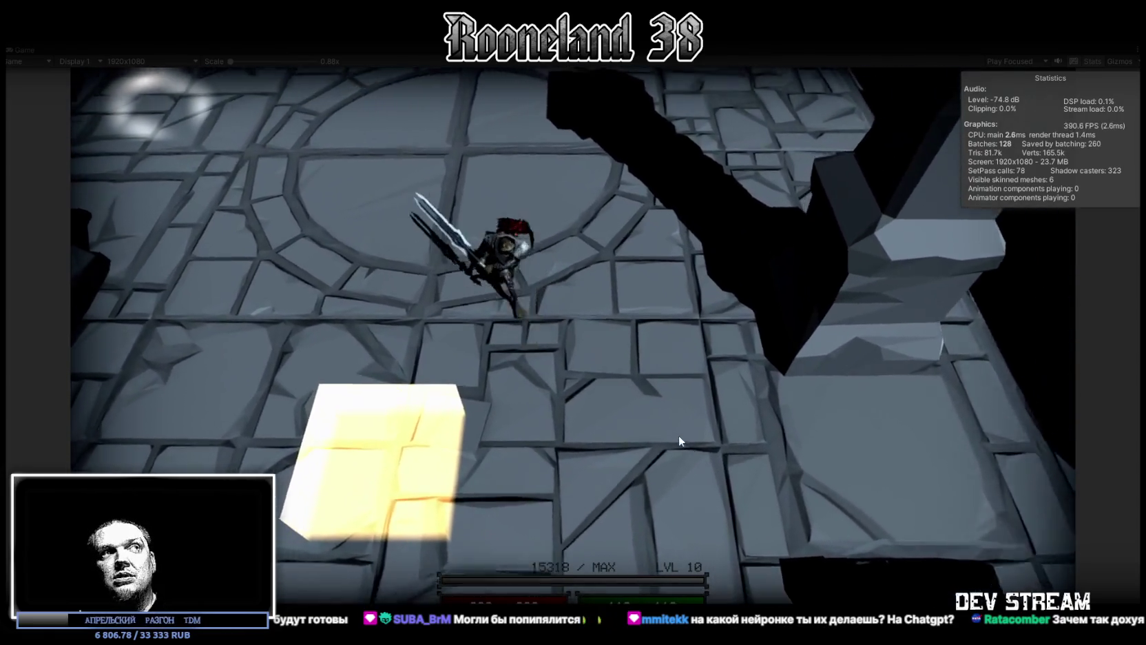
Swing the sword on the circular floor, then walk the knight down onto the blue cube.
{"action": "left_click", "coordinate": [533, 300]}
{"action": "left_click", "coordinate": [629, 305]}
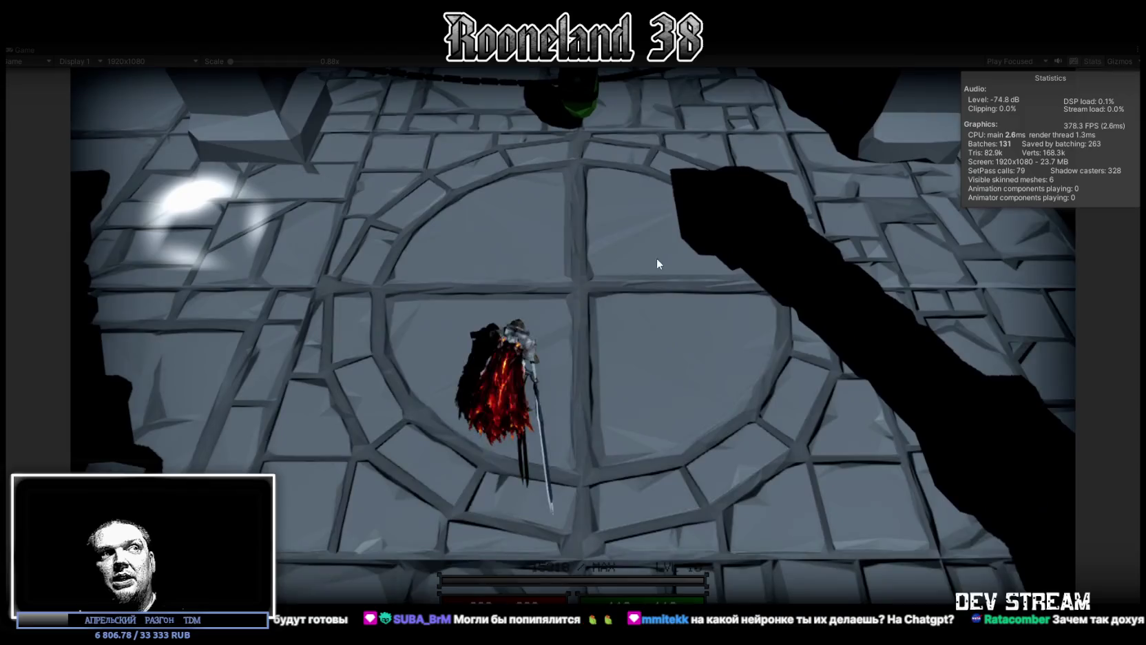
{"action": "left_click", "coordinate": [577, 350]}
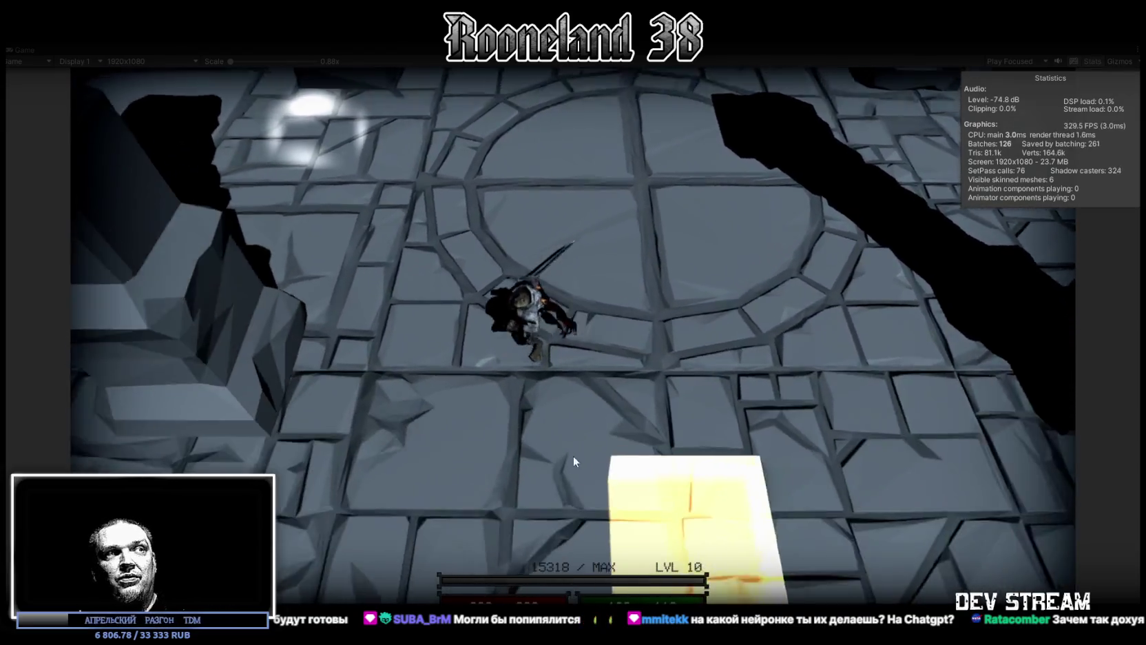
{"action": "left_click", "coordinate": [573, 460]}
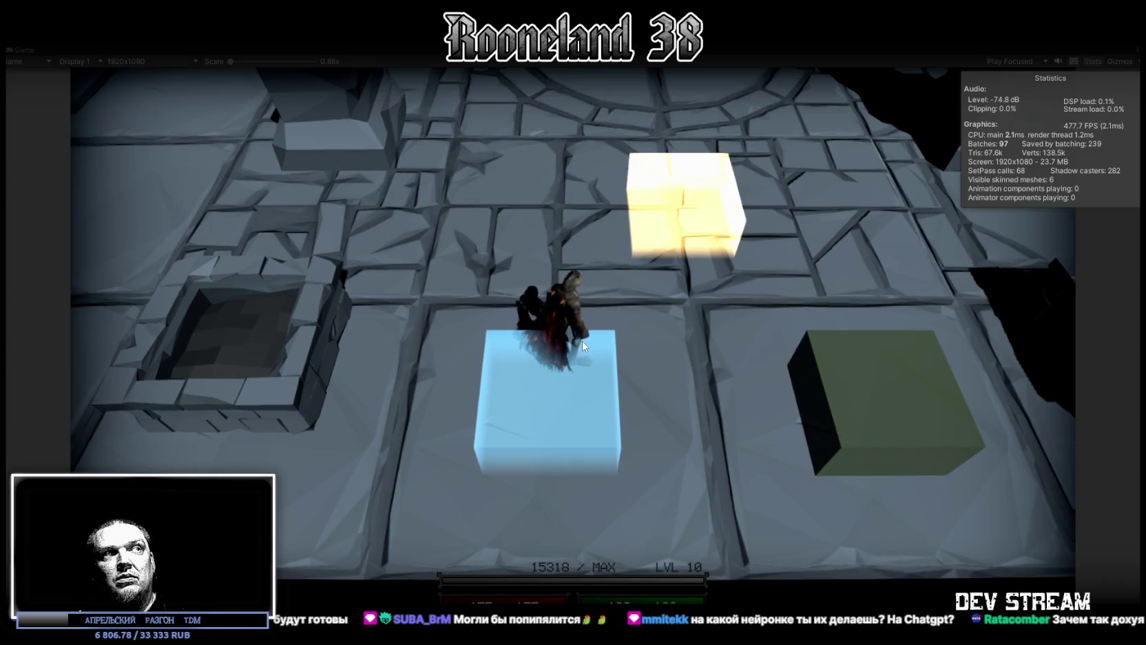
Trigger the knight's red-winged special move, then walk him north to the circular floor's centre.
{"action": "left_click", "coordinate": [582, 342]}
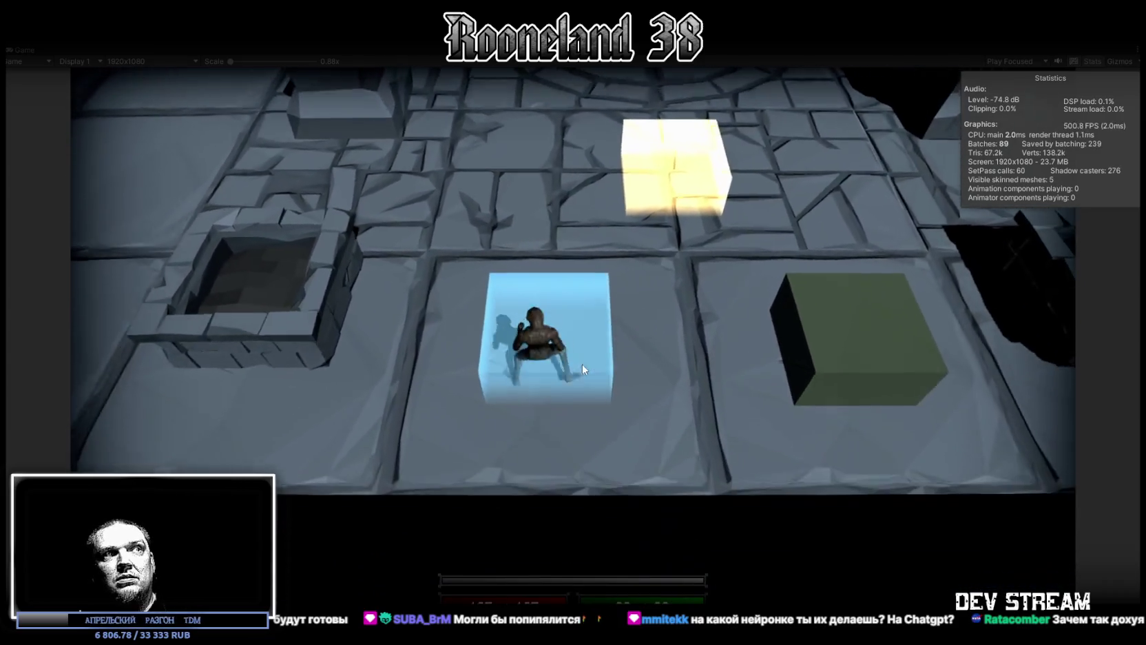
{"action": "left_click", "coordinate": [581, 350]}
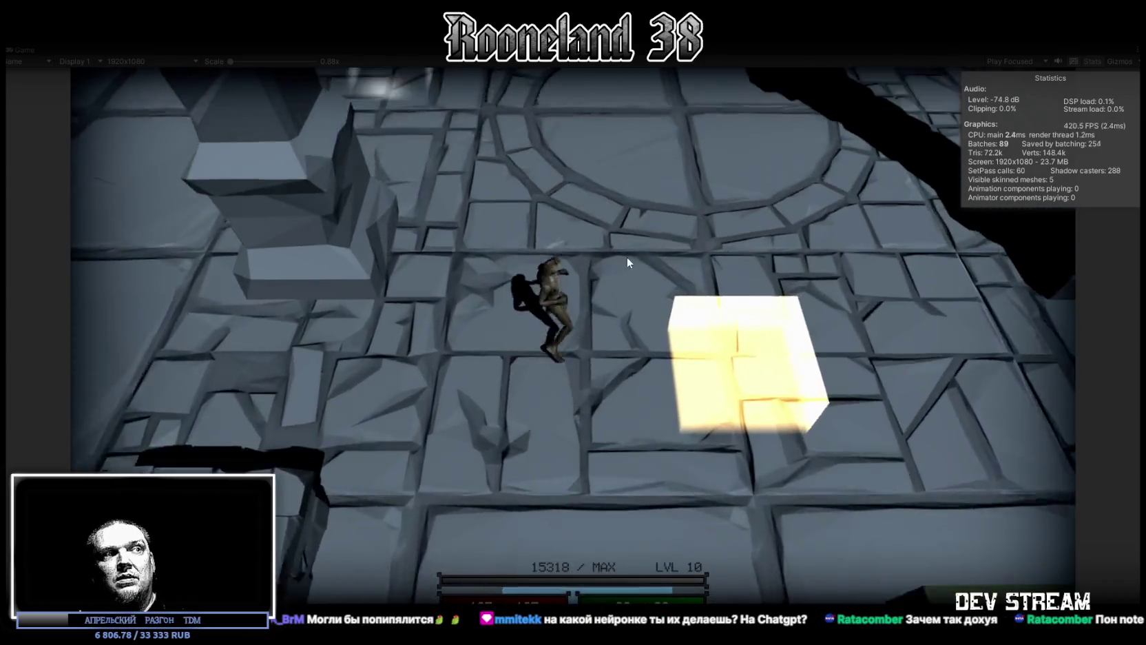
{"action": "left_click", "coordinate": [627, 262]}
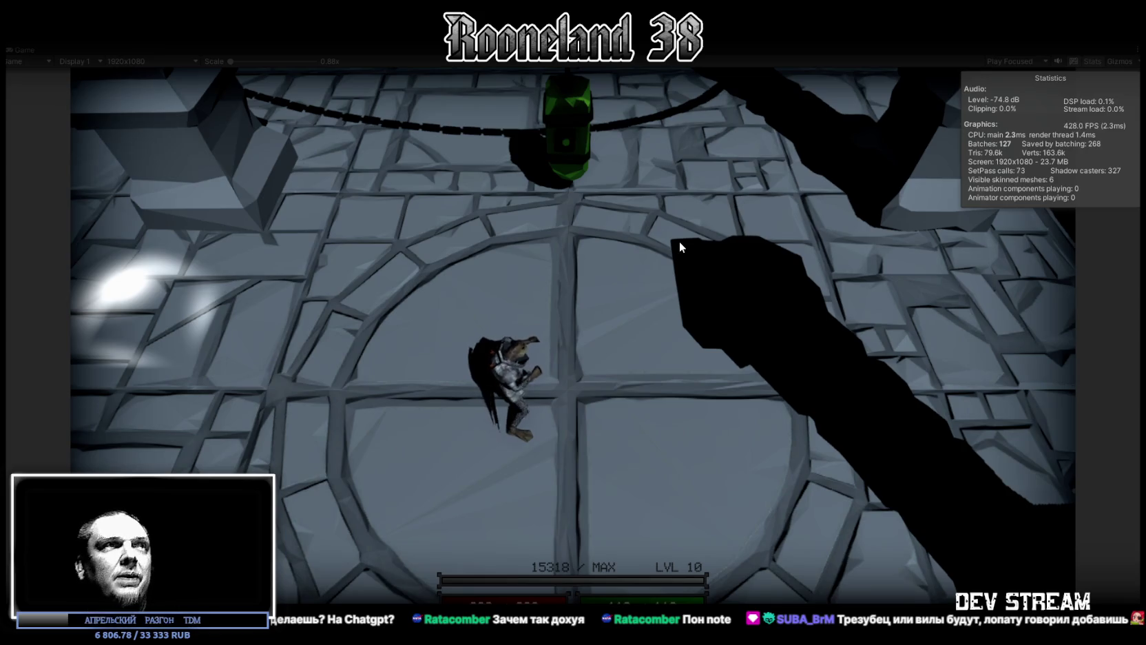
Walk and roll the caped character up the floor toward the green hanging object.
{"action": "key", "text": "w"}
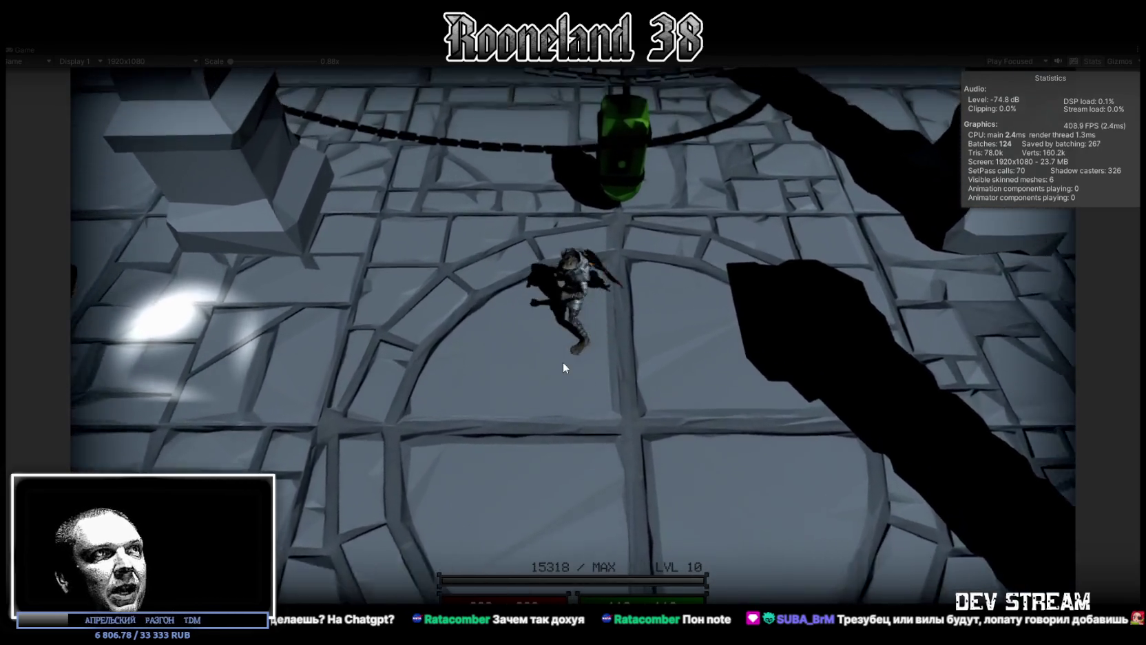
{"action": "key", "text": "s"}
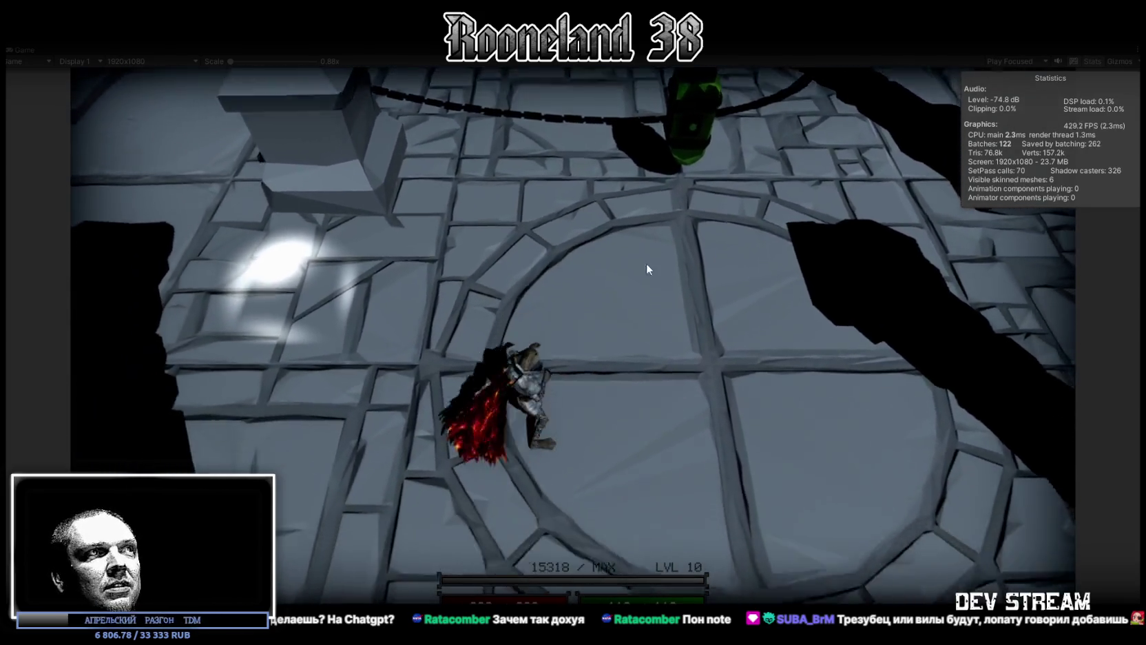
{"action": "key", "text": "w"}
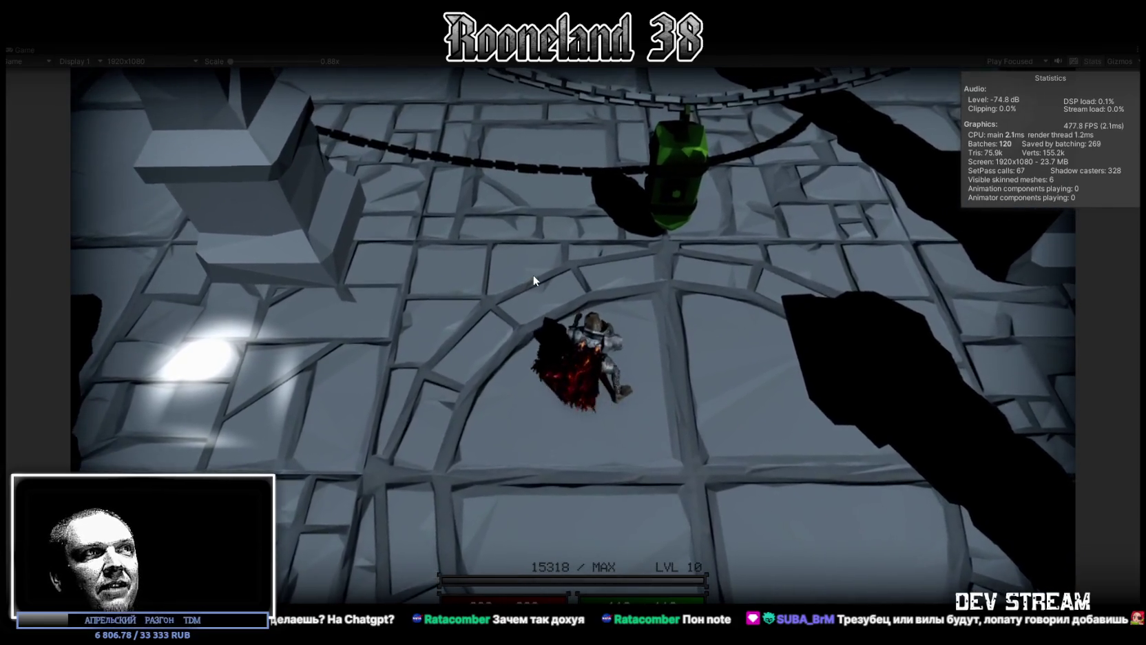
{"action": "key", "text": "w"}
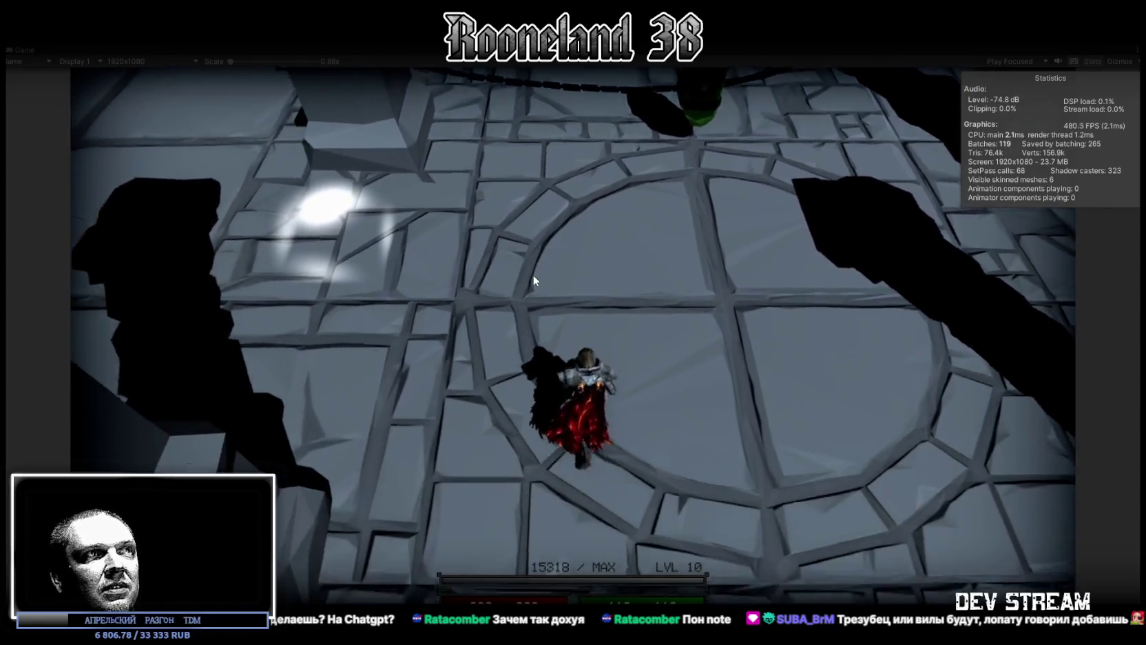
{"action": "key", "text": "w"}
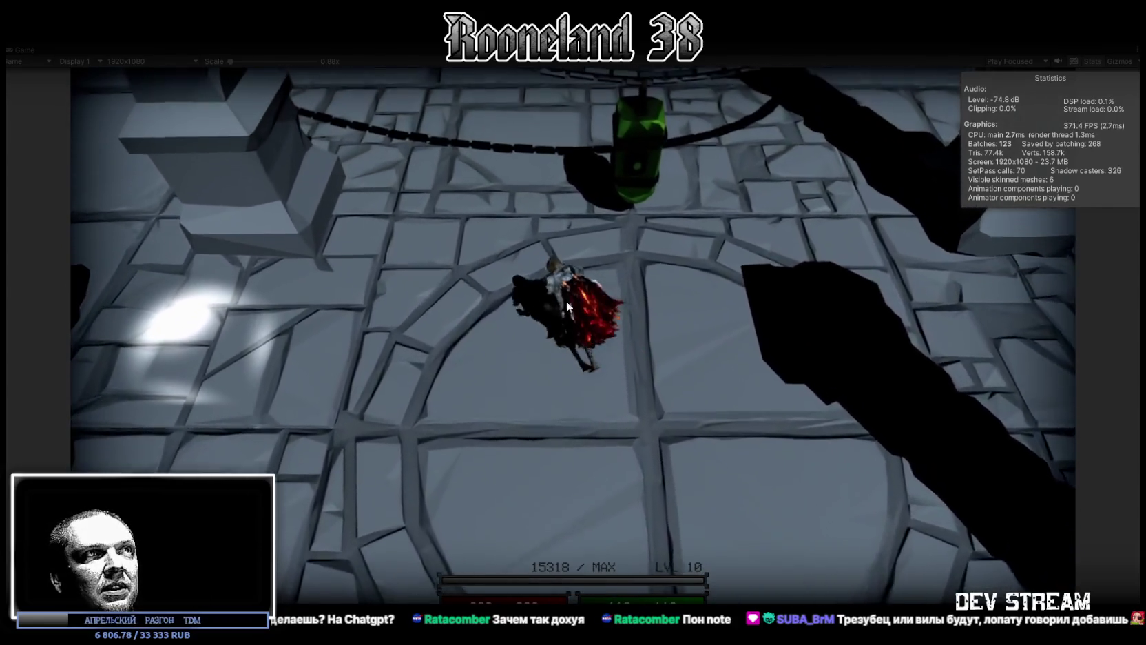
{"action": "key", "text": "w"}
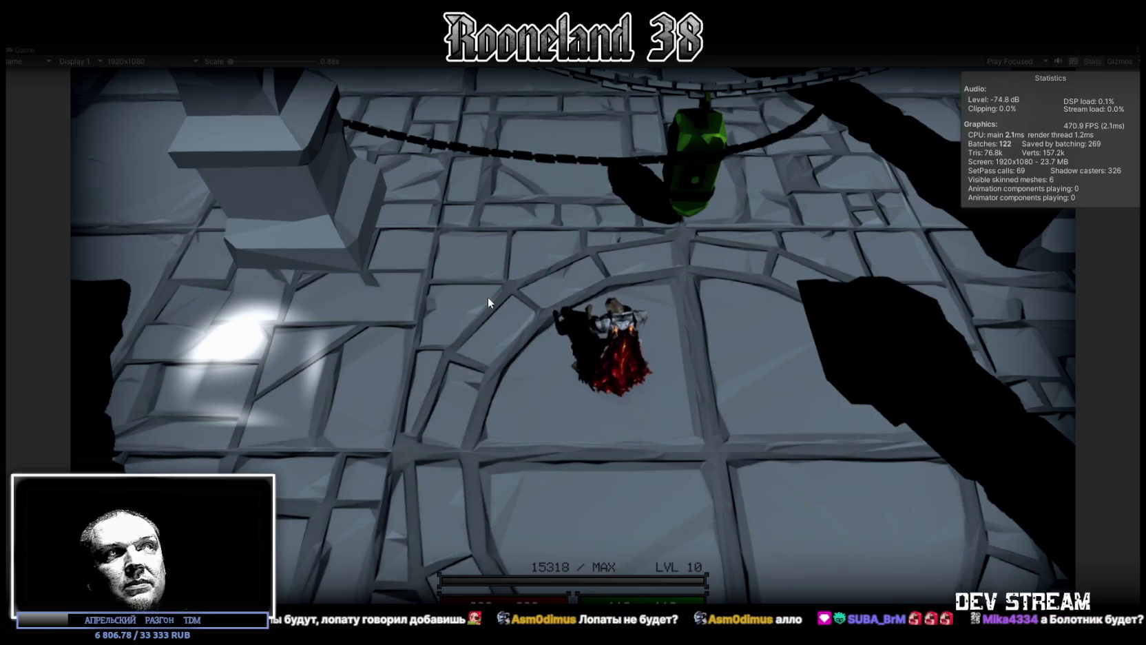
Move the character further up and left, then dash a short way right.
{"action": "key", "text": "w"}
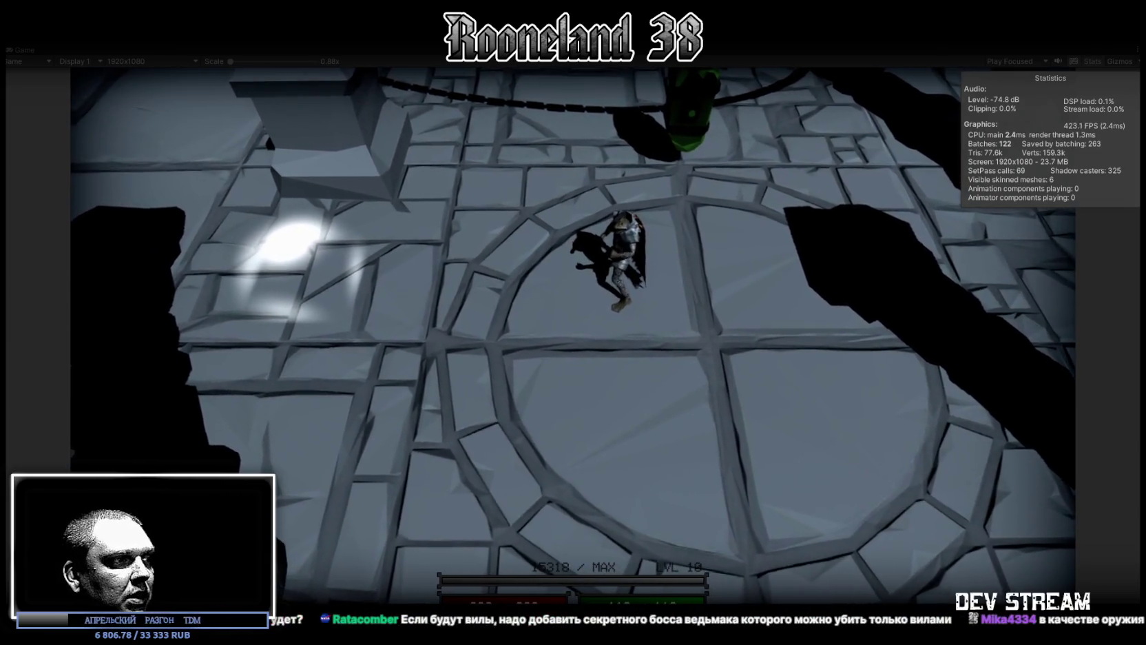
{"action": "key", "text": "a"}
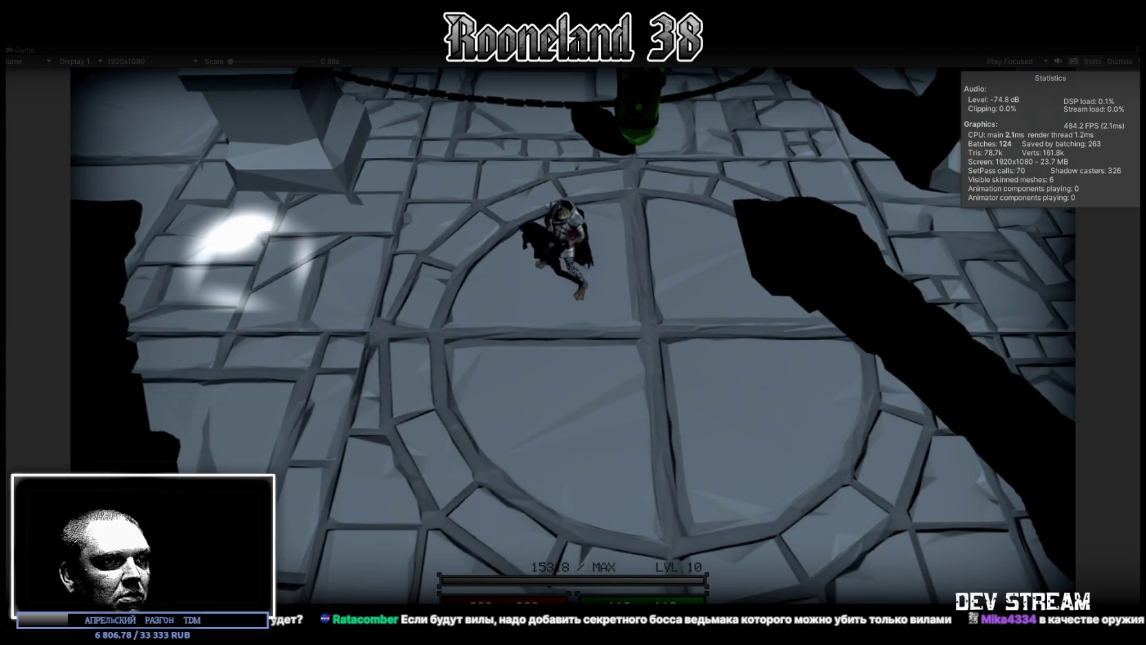
{"action": "key", "text": "a"}
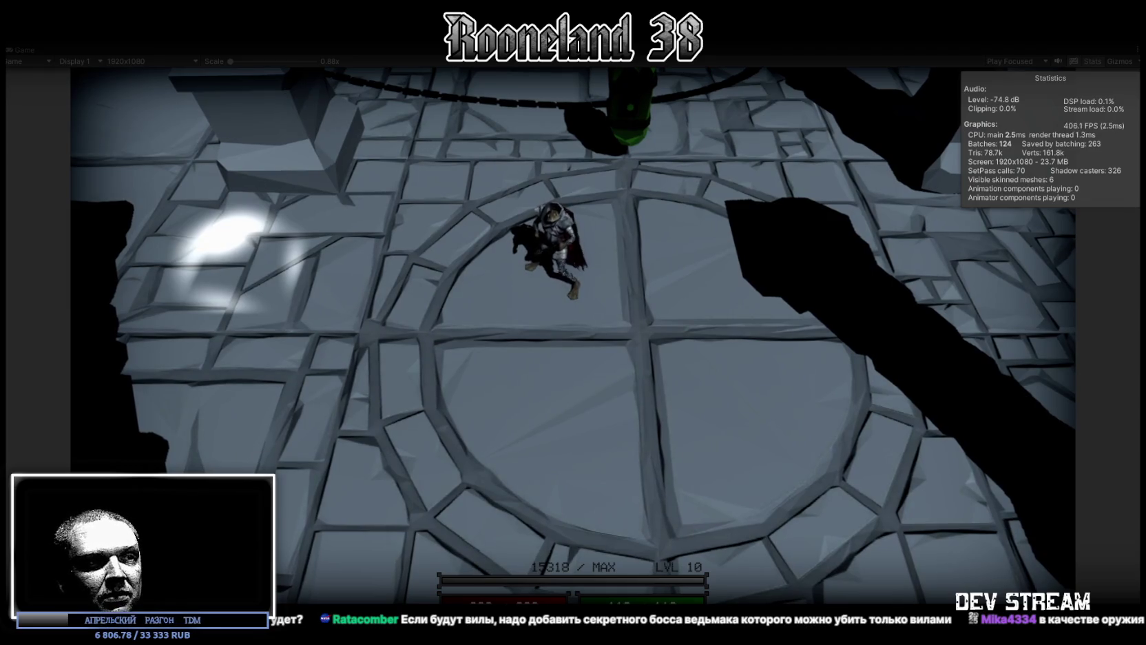
{"action": "key", "text": "a"}
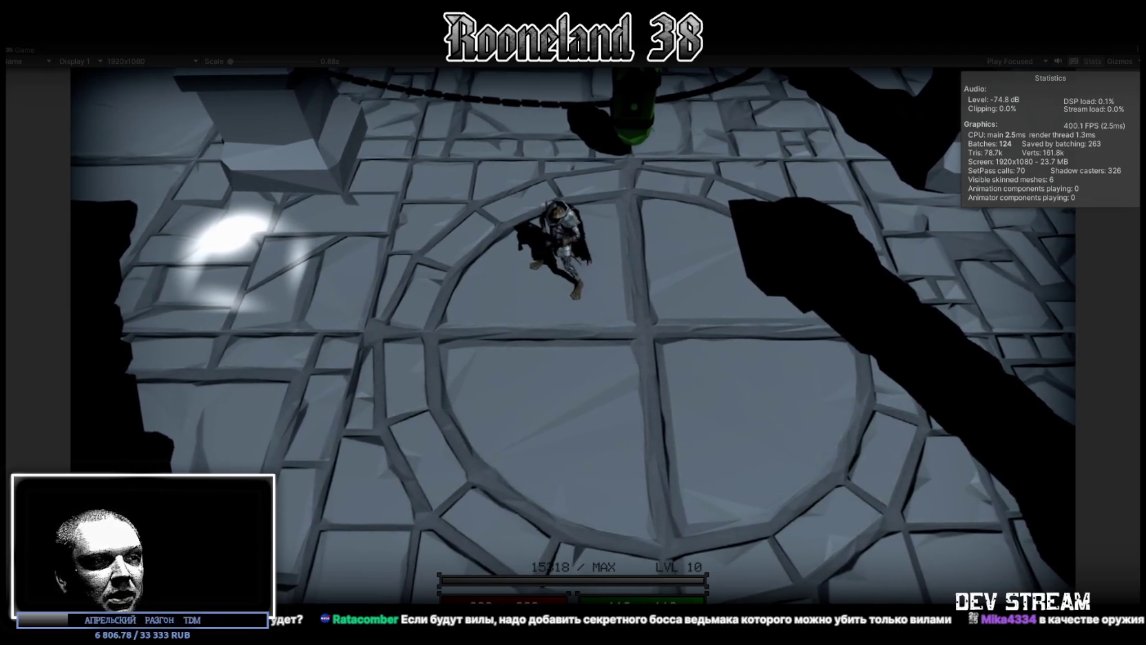
{"action": "key", "text": "space"}
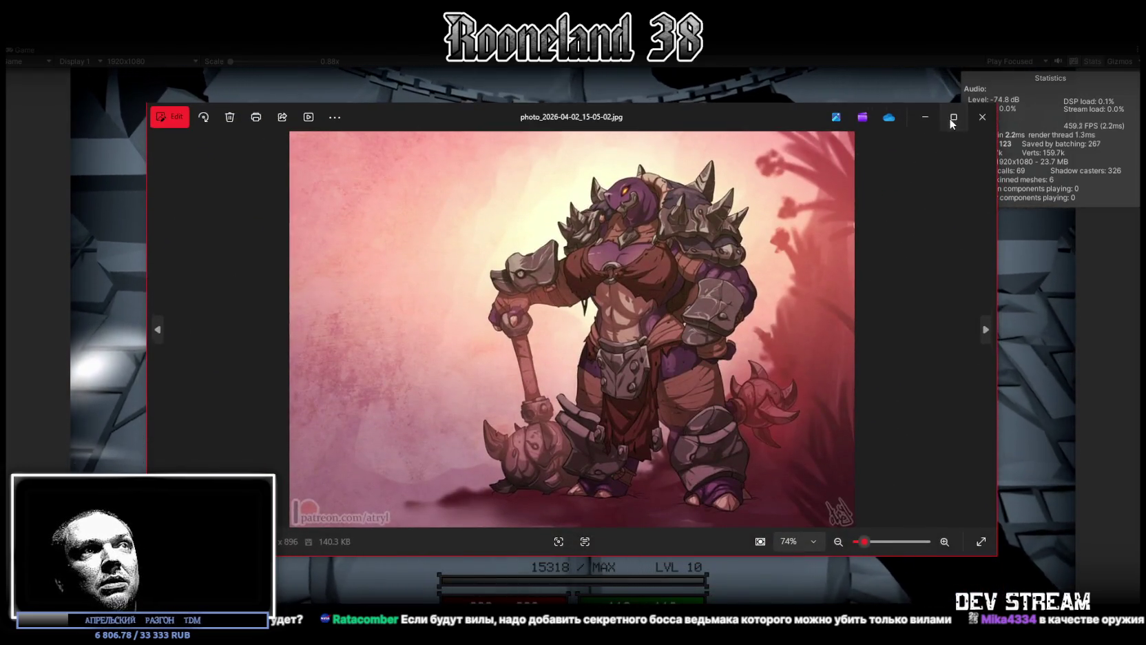
Switch the spiked-armour brute concept art to full-screen view.
{"action": "left_click", "coordinate": [954, 118]}
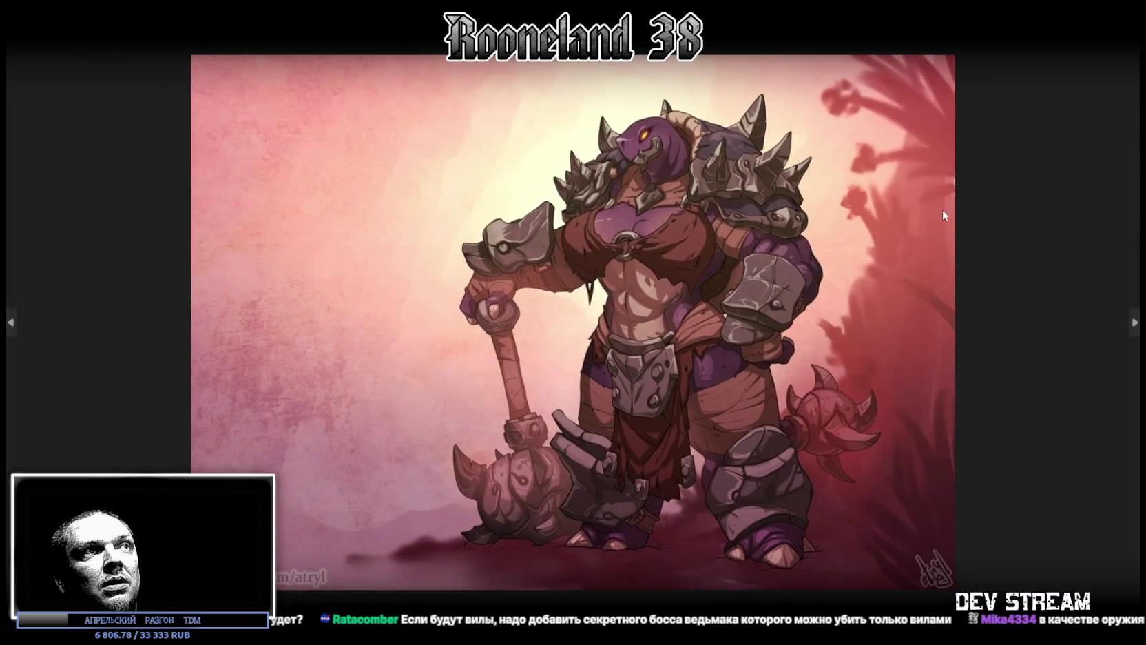